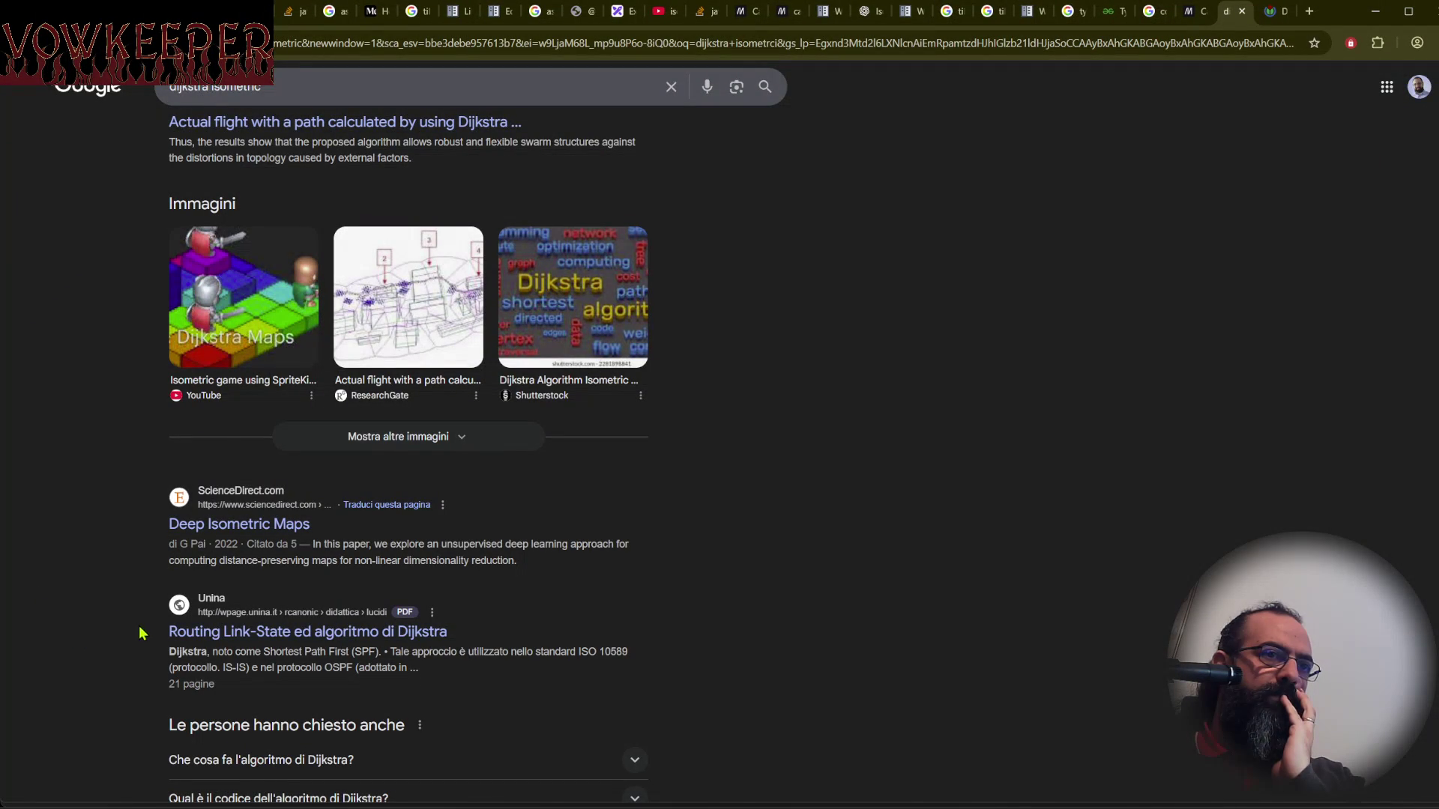
Open the 'Routing Link-State ed algoritmo di Dijkstra' PDF search result in a new tab and view it.
middle_click(357, 643)
left_click(1238, 18)
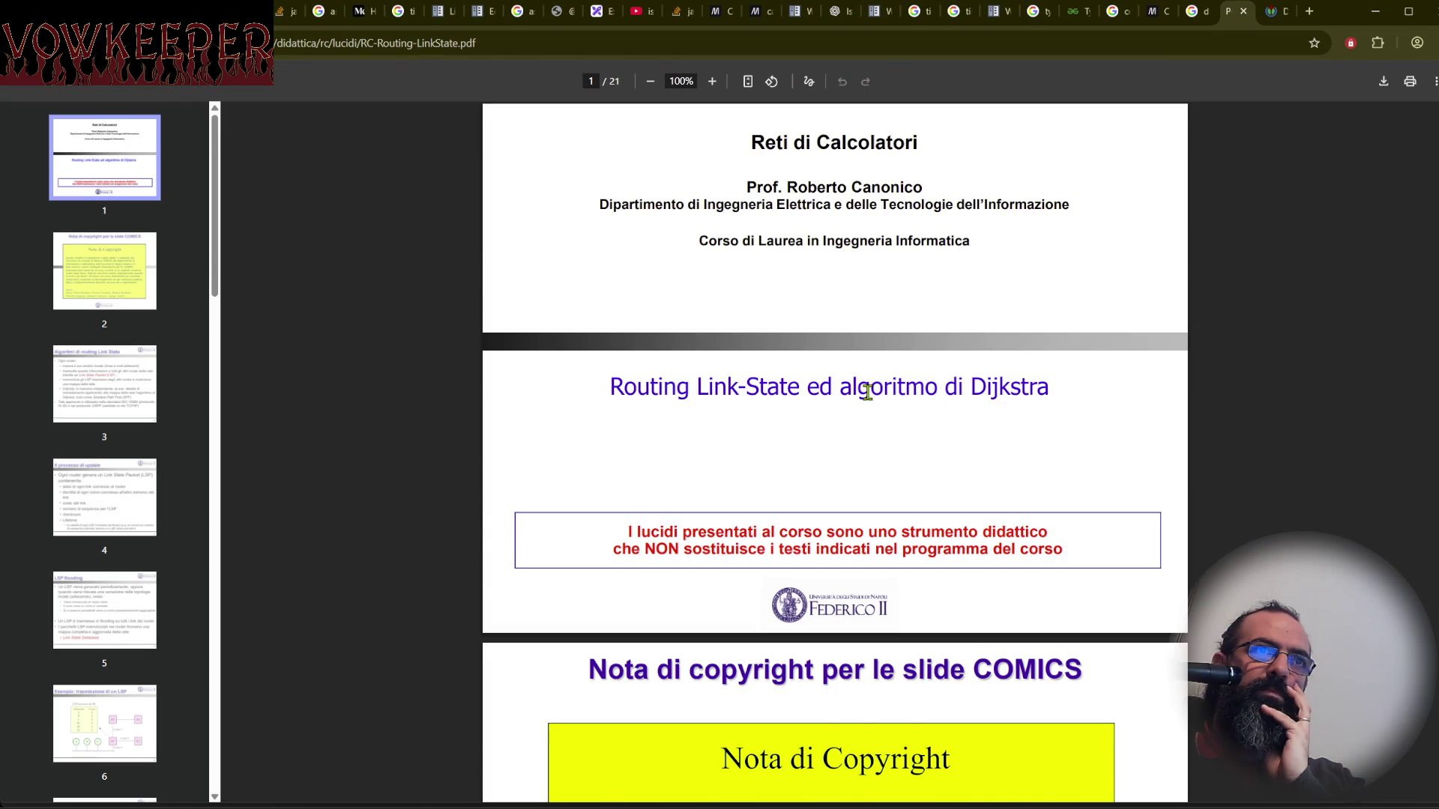
Scroll the Dijkstra PDF to the slide 20 routing-table example, then minimize Chrome to reveal Aseprite.
scroll(867, 391, "down", 15)
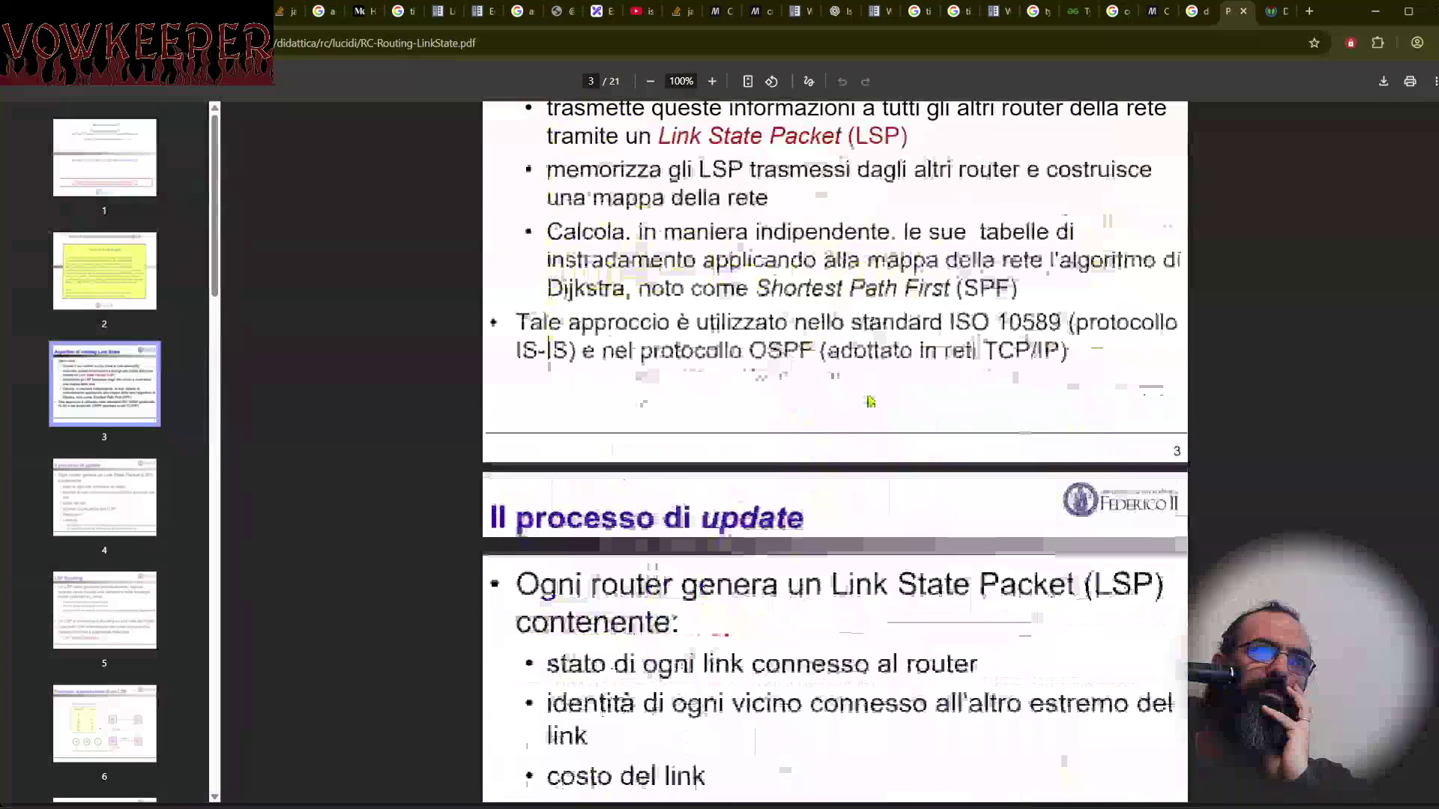
scroll(869, 399, "down", 8)
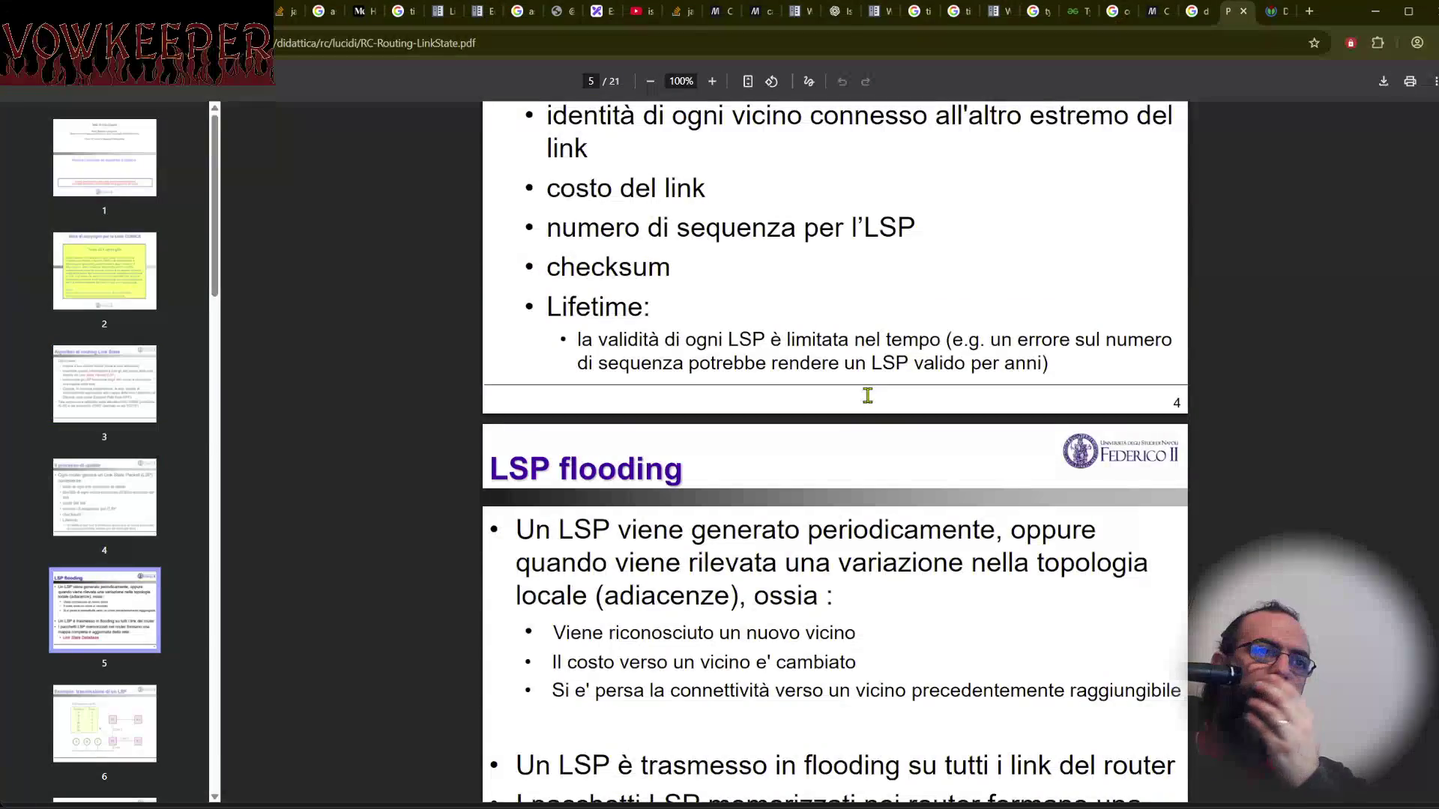
scroll(867, 395, "down", 10)
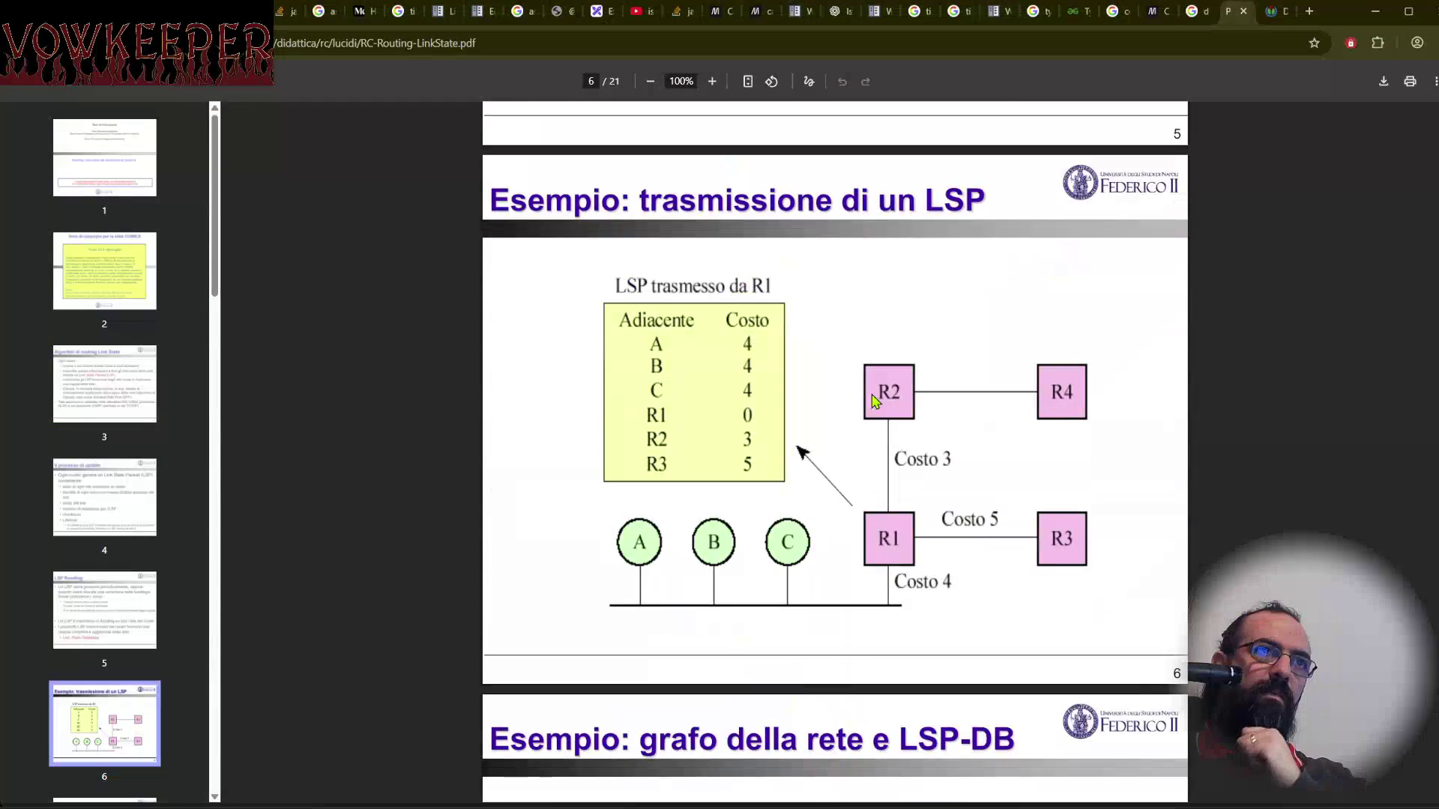
scroll(869, 398, "down", 3)
scroll(736, 485, "down", 7)
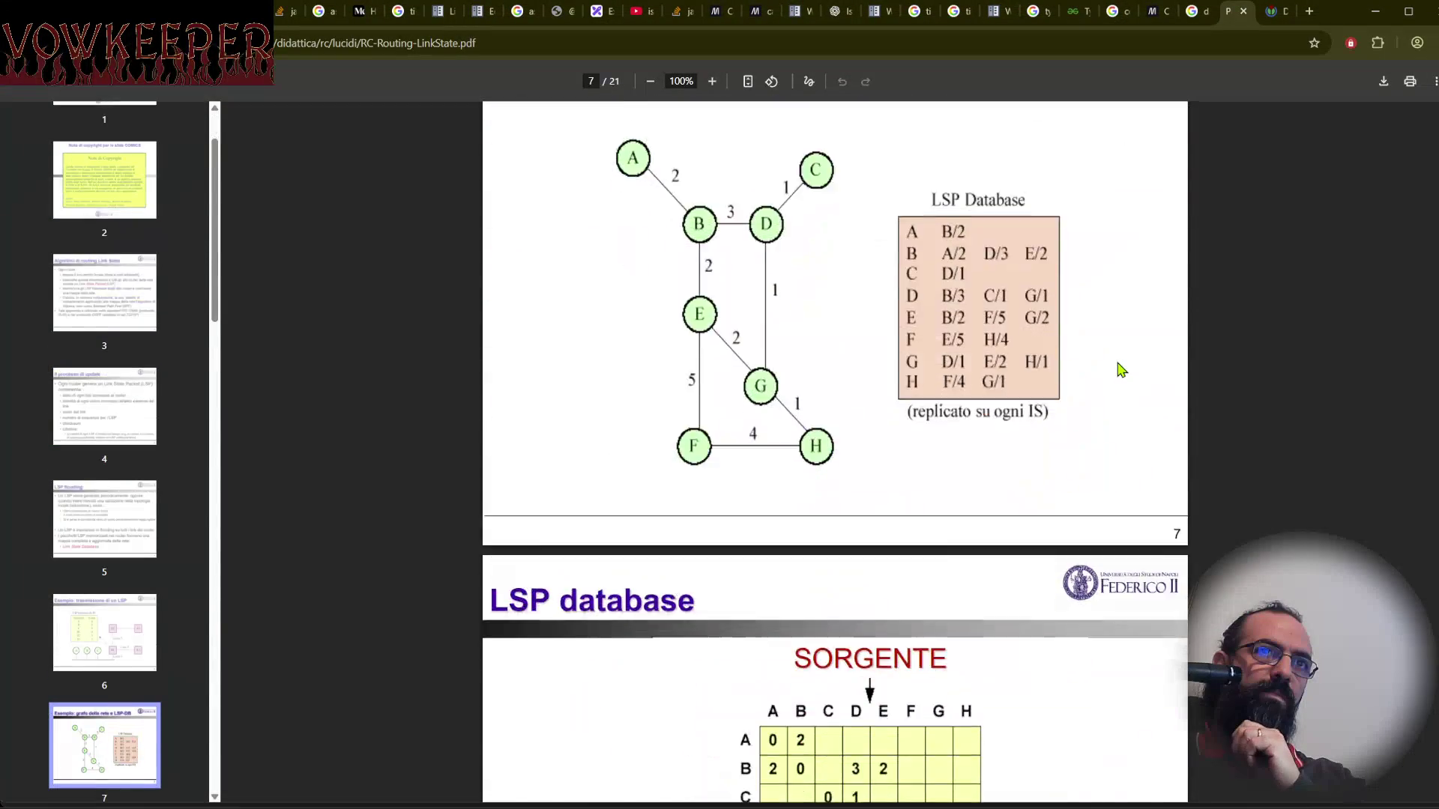
scroll(1121, 369, "down", 10)
left_click_drag(1433, 405, 1434, 754)
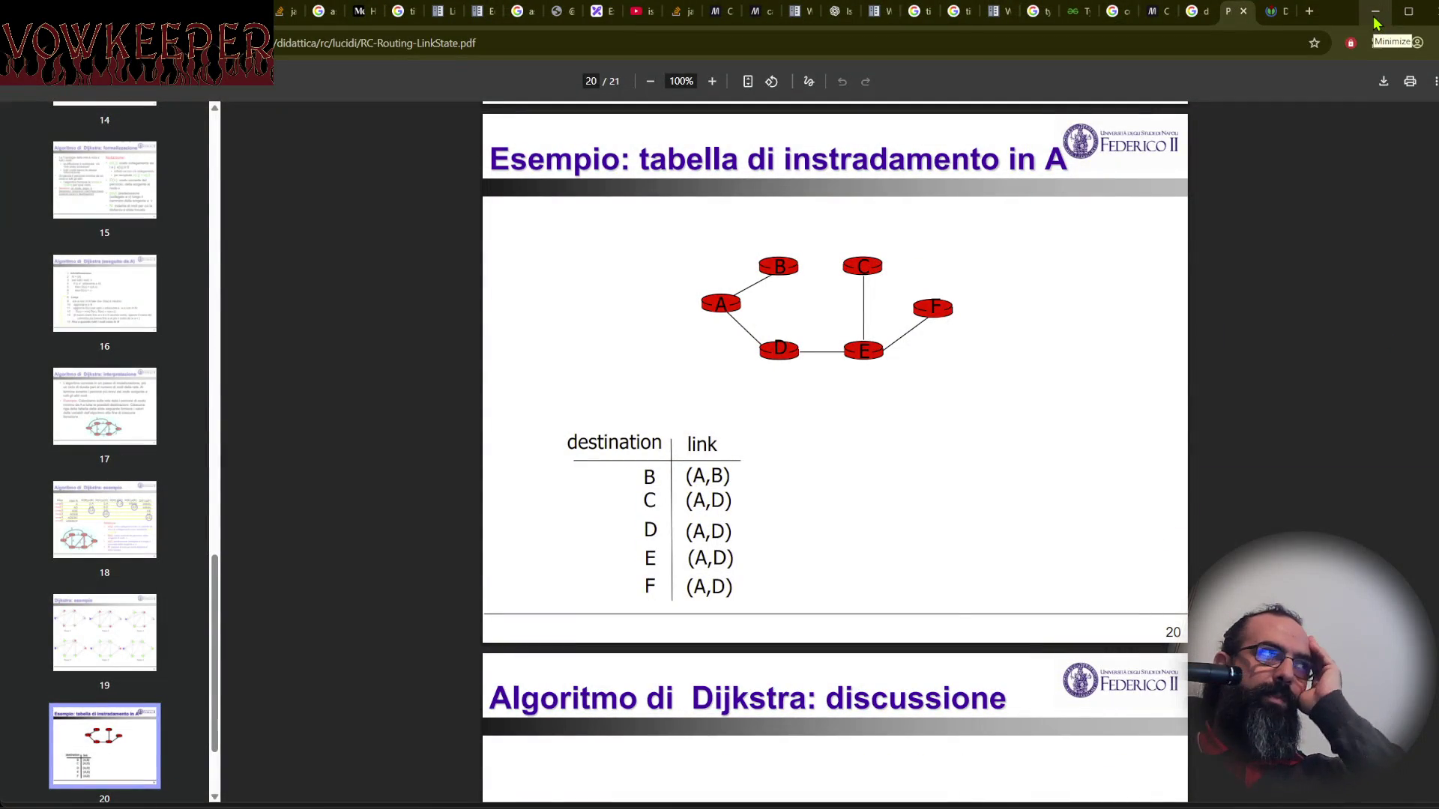
left_click(1376, 24)
mouse_move(890, 237)
left_mouse_down()
mouse_move(774, 434)
mouse_move(762, 560)
mouse_move(797, 315)
mouse_move(855, 358)
mouse_move(899, 443)
mouse_move(915, 420)
left_mouse_up()
Deselect and view the whole red-marked stone-wall sprite sheet, then switch to map4.json in Tiled.
scroll(925, 417, "down", 4)
scroll(904, 318, "up", 2)
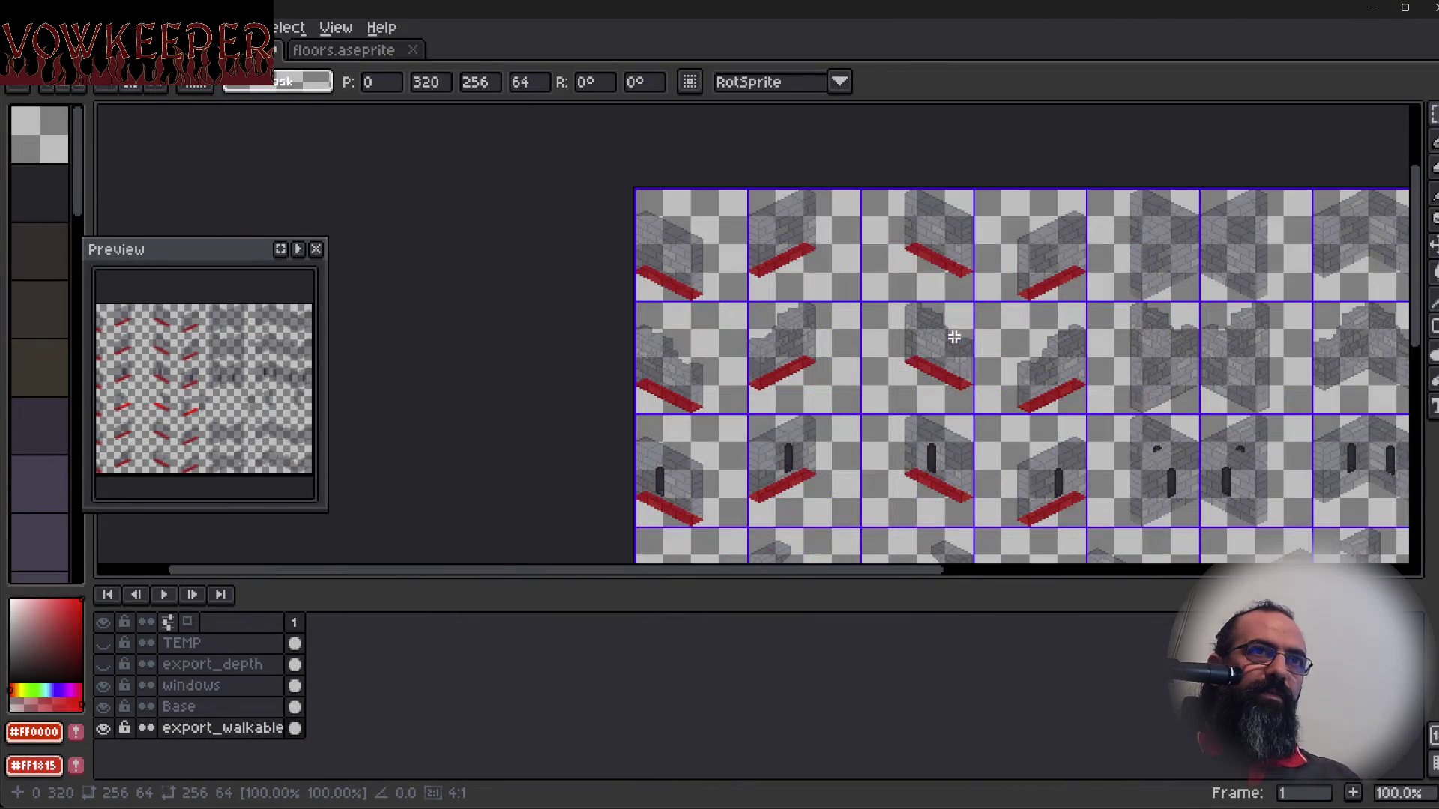
scroll(901, 455, "down", 1)
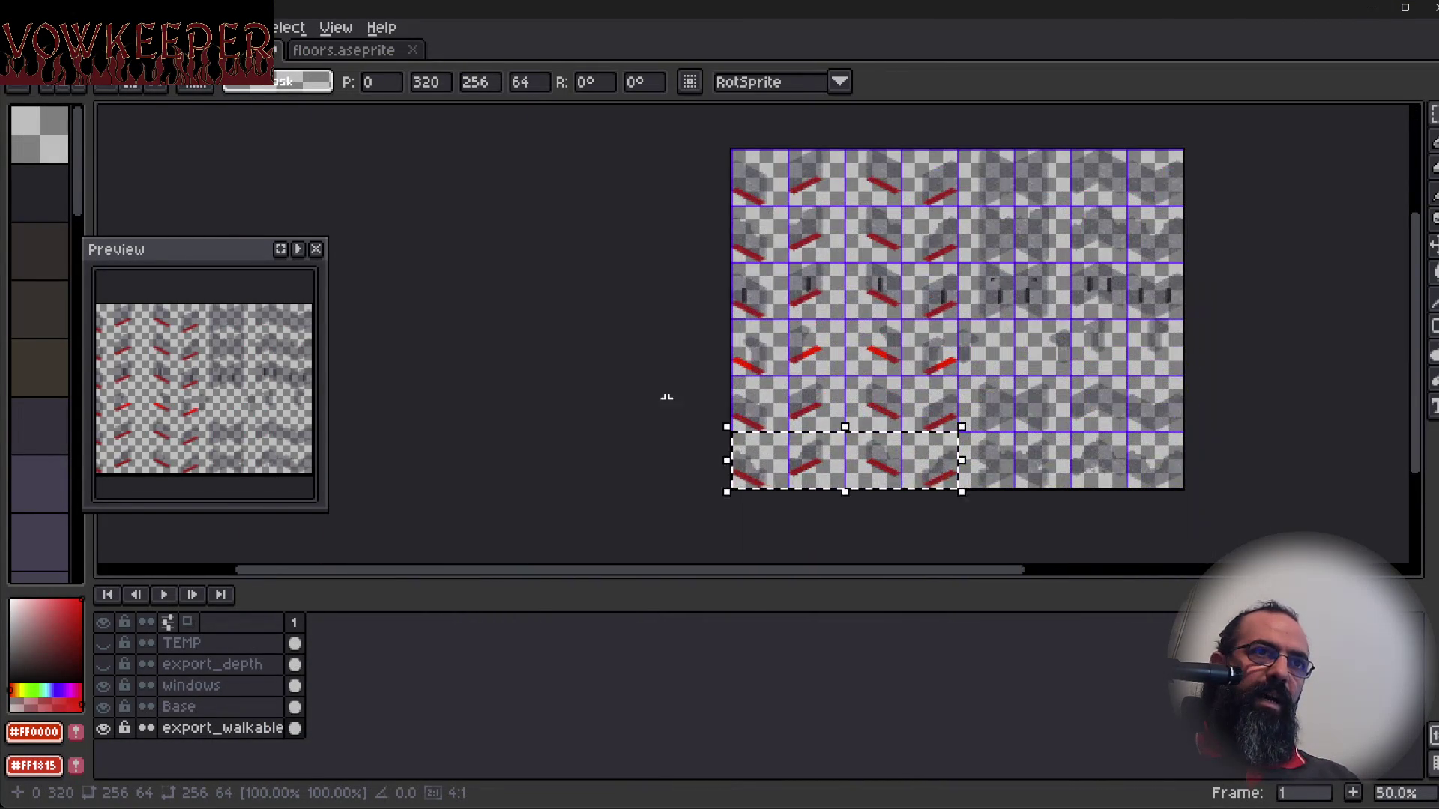
key("ctrl+d")
scroll(979, 276, "up", 2)
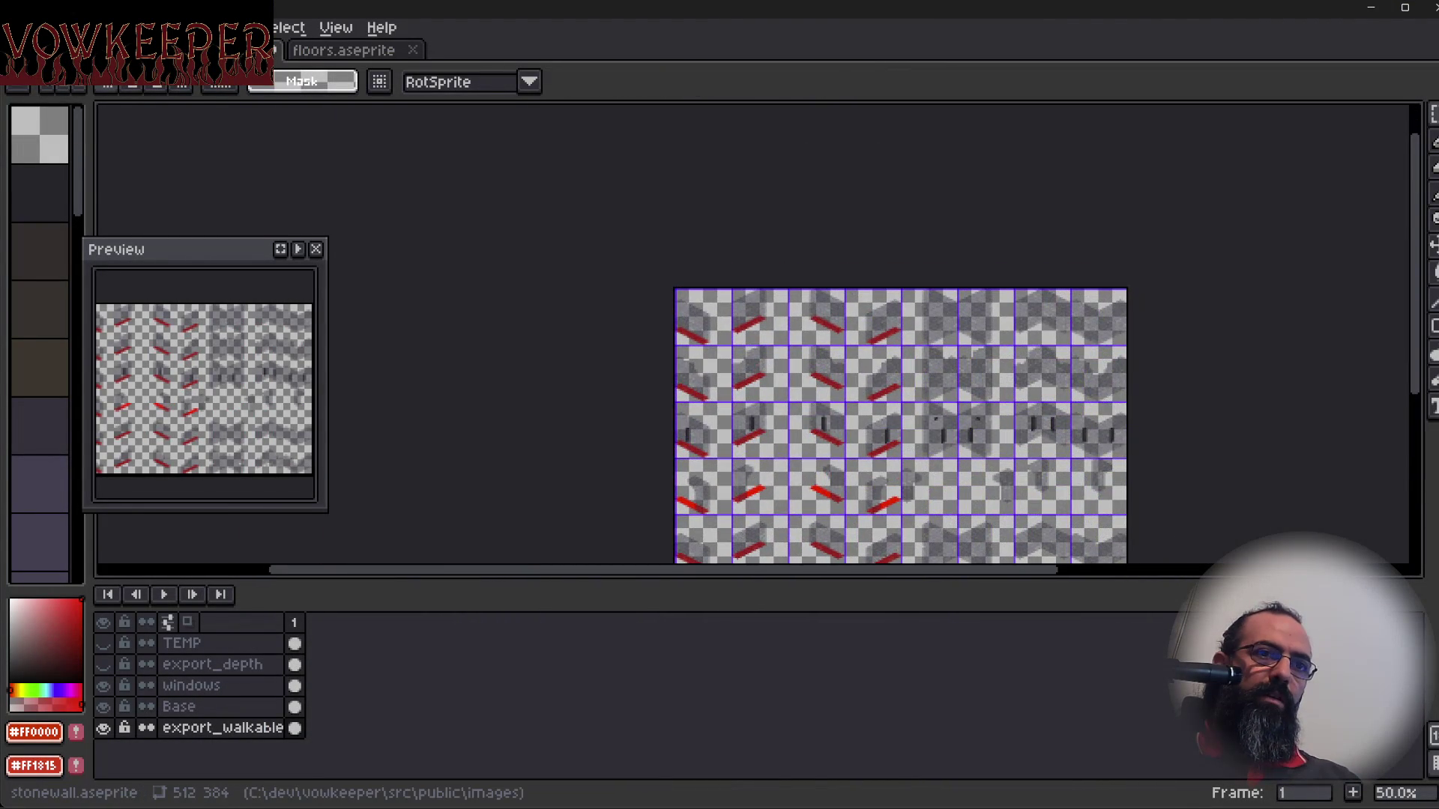
mouse_move(907, 808)
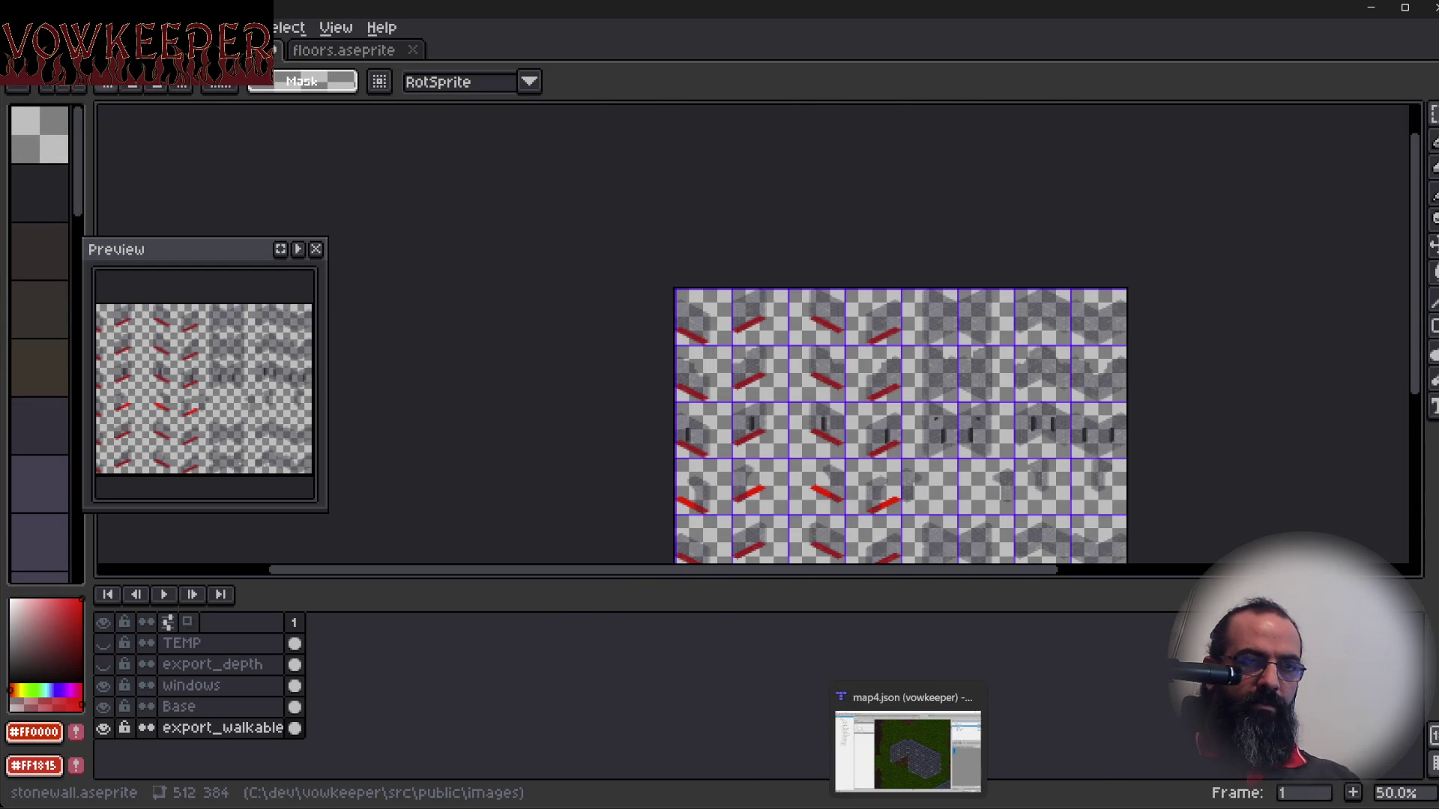
left_click(907, 750)
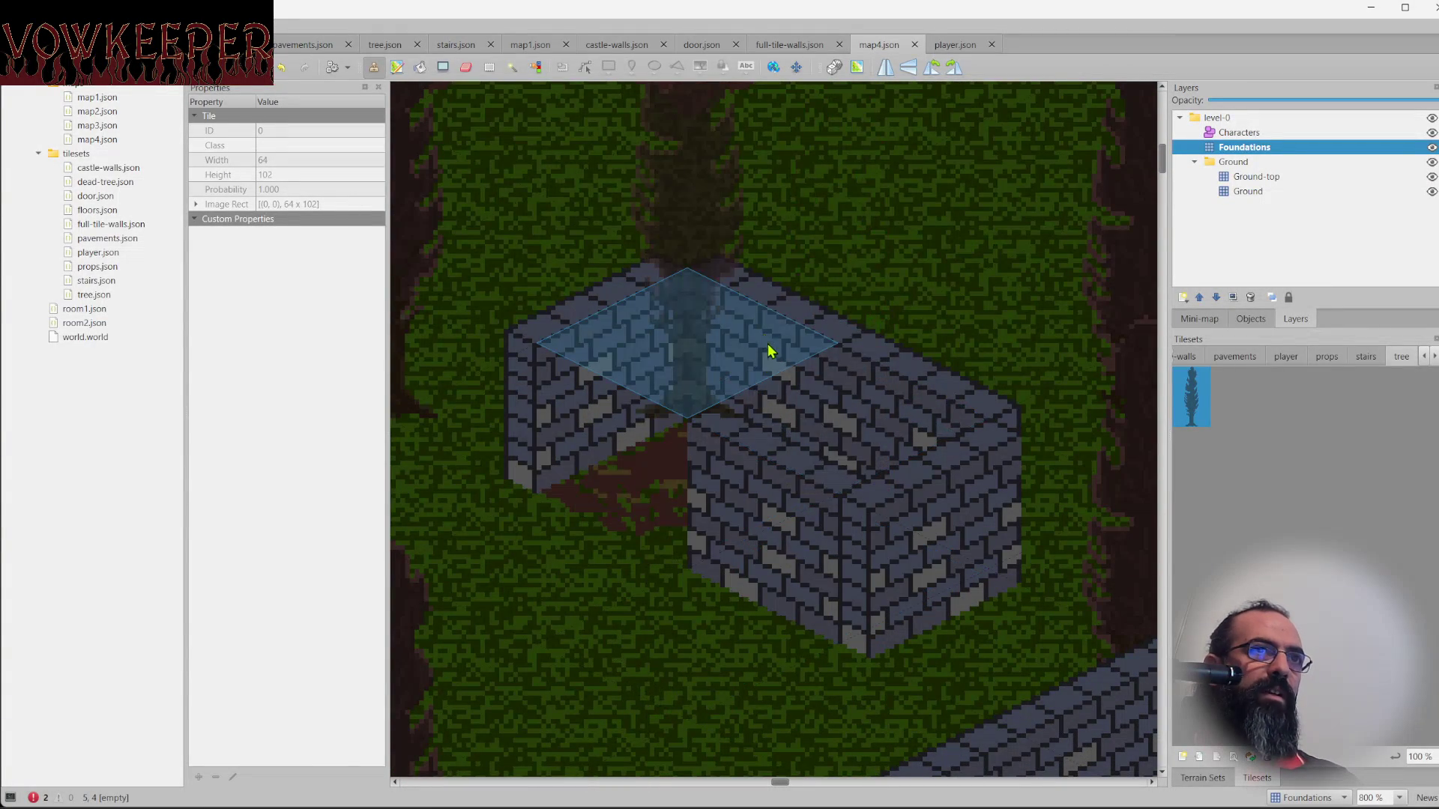
Scroll the map4.json view across the stone wall blocks and select the Characters layer.
scroll(750, 390, "left", 2)
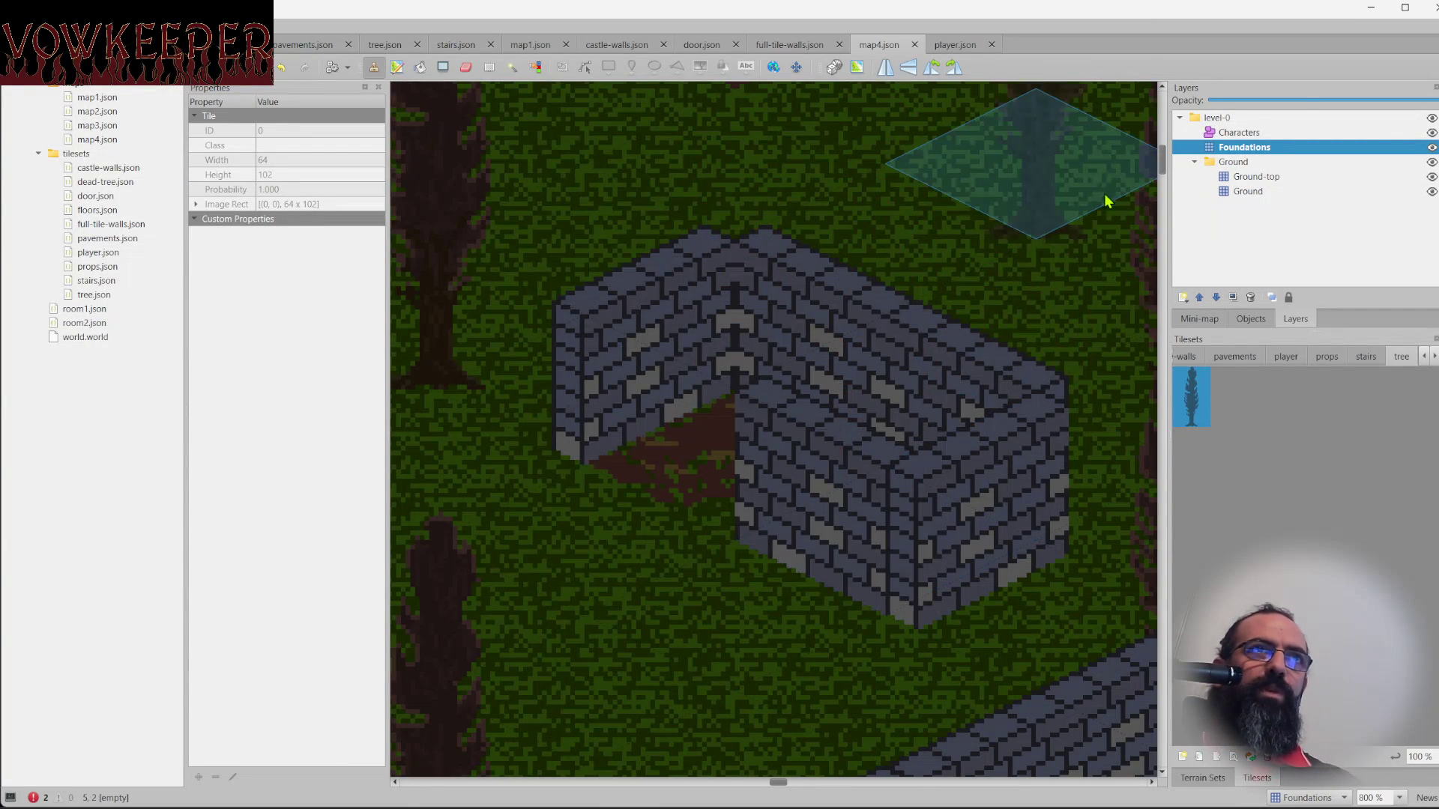
left_click(1305, 133)
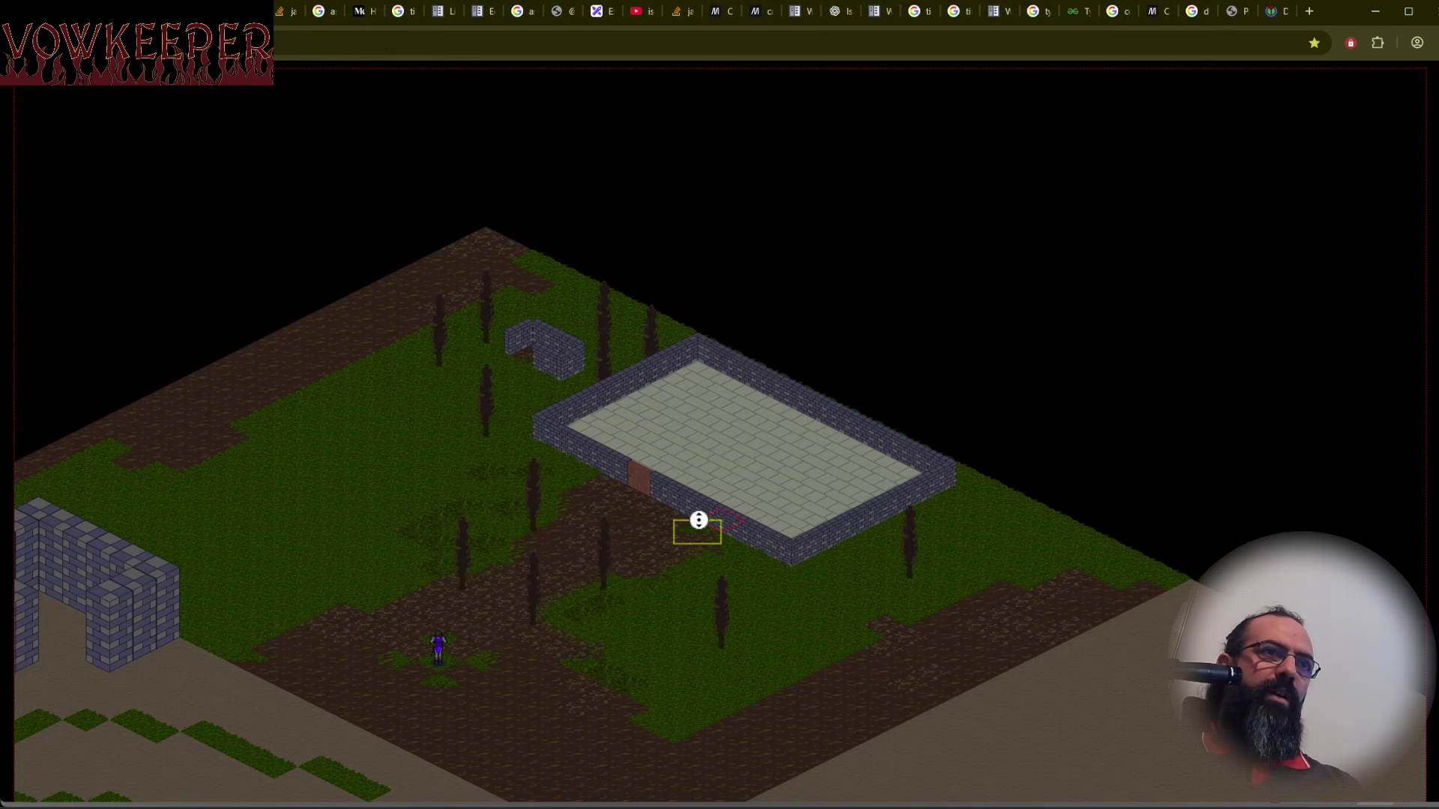
Zoom the Vowkeeper page to 200% and pan until the walled building and its door show.
scroll(697, 520, "down", 1)
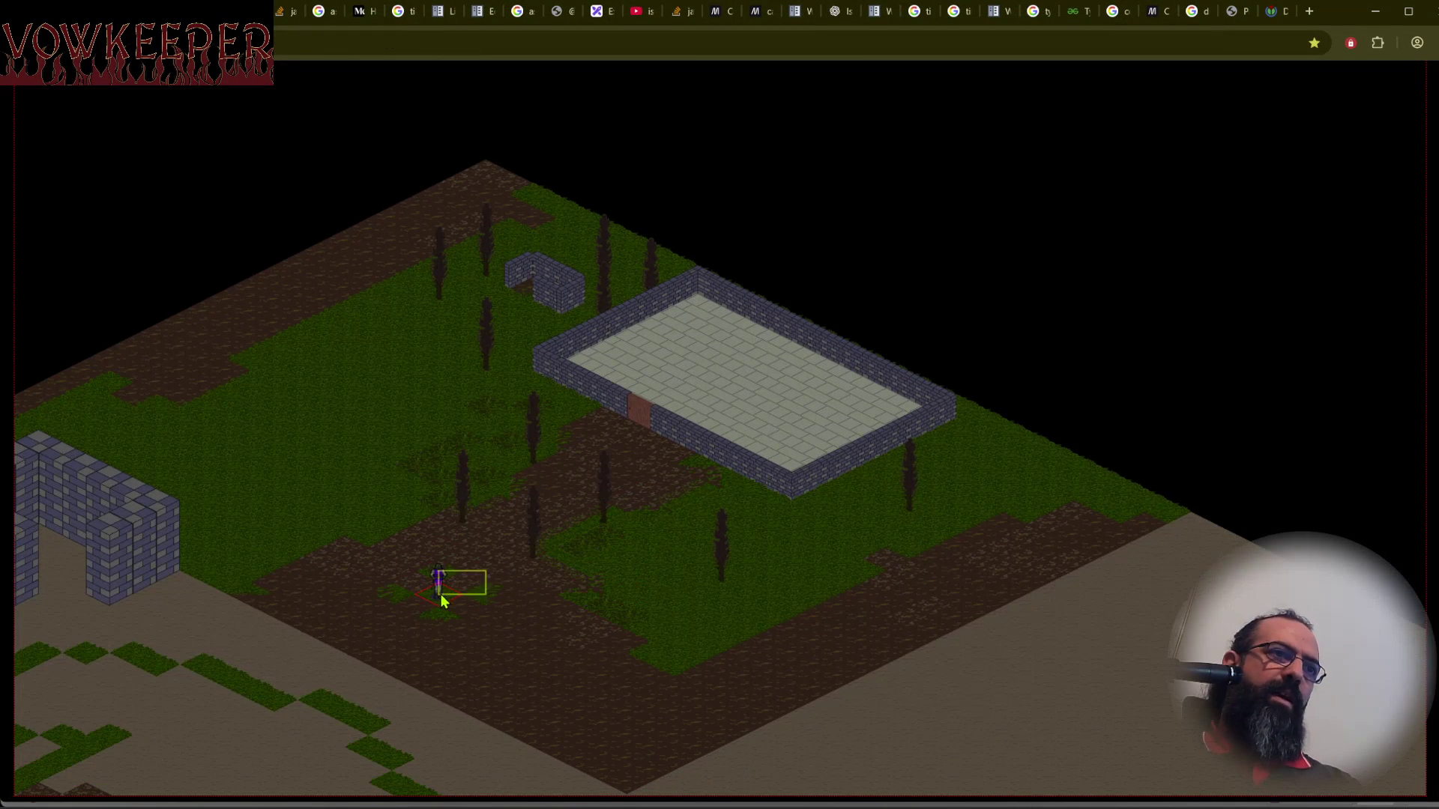
key("ctrl+plus")
key("ctrl+plus")
key("ctrl+plus")
scroll(890, 619, "down", 5)
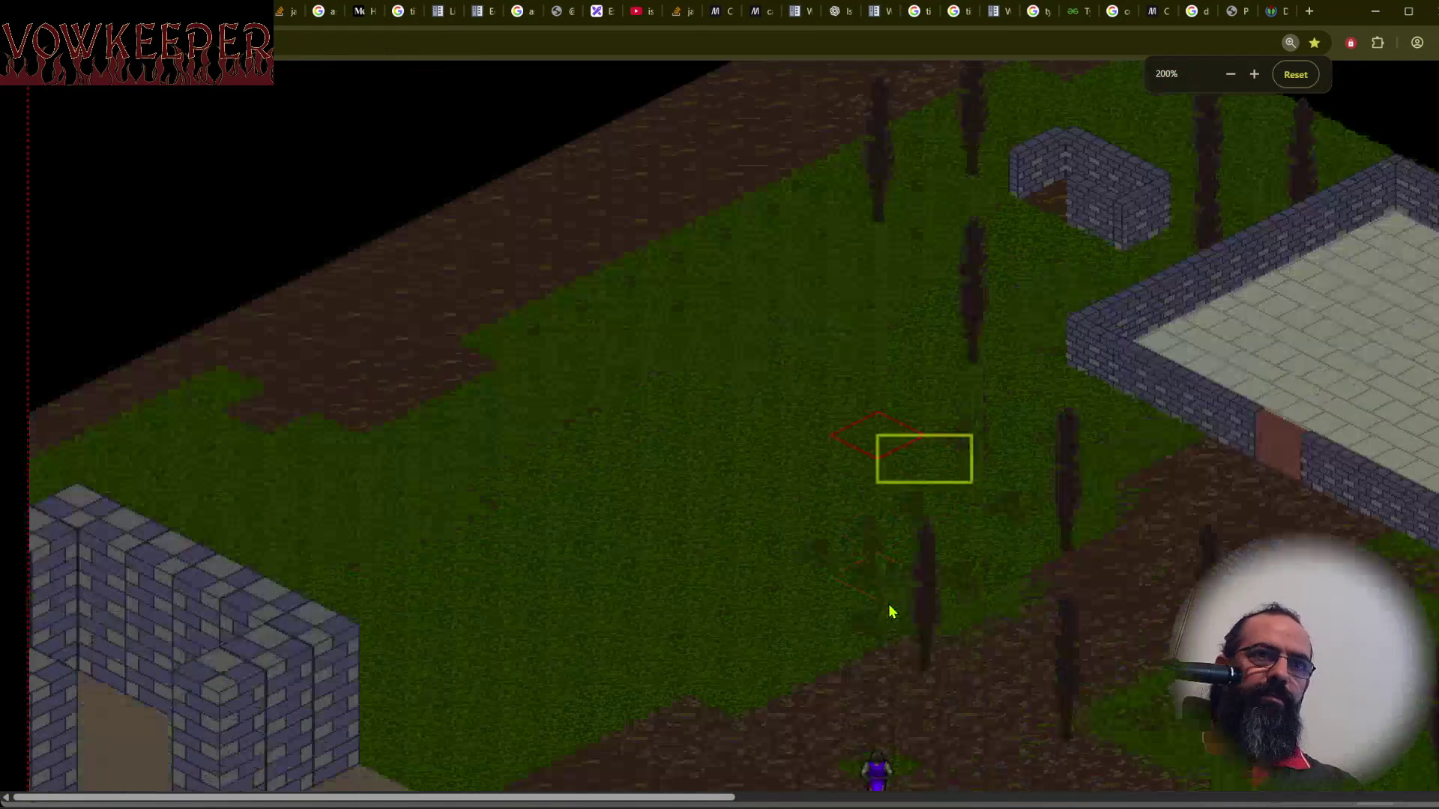
scroll(888, 607, "right", 5)
scroll(886, 599, "down", 1)
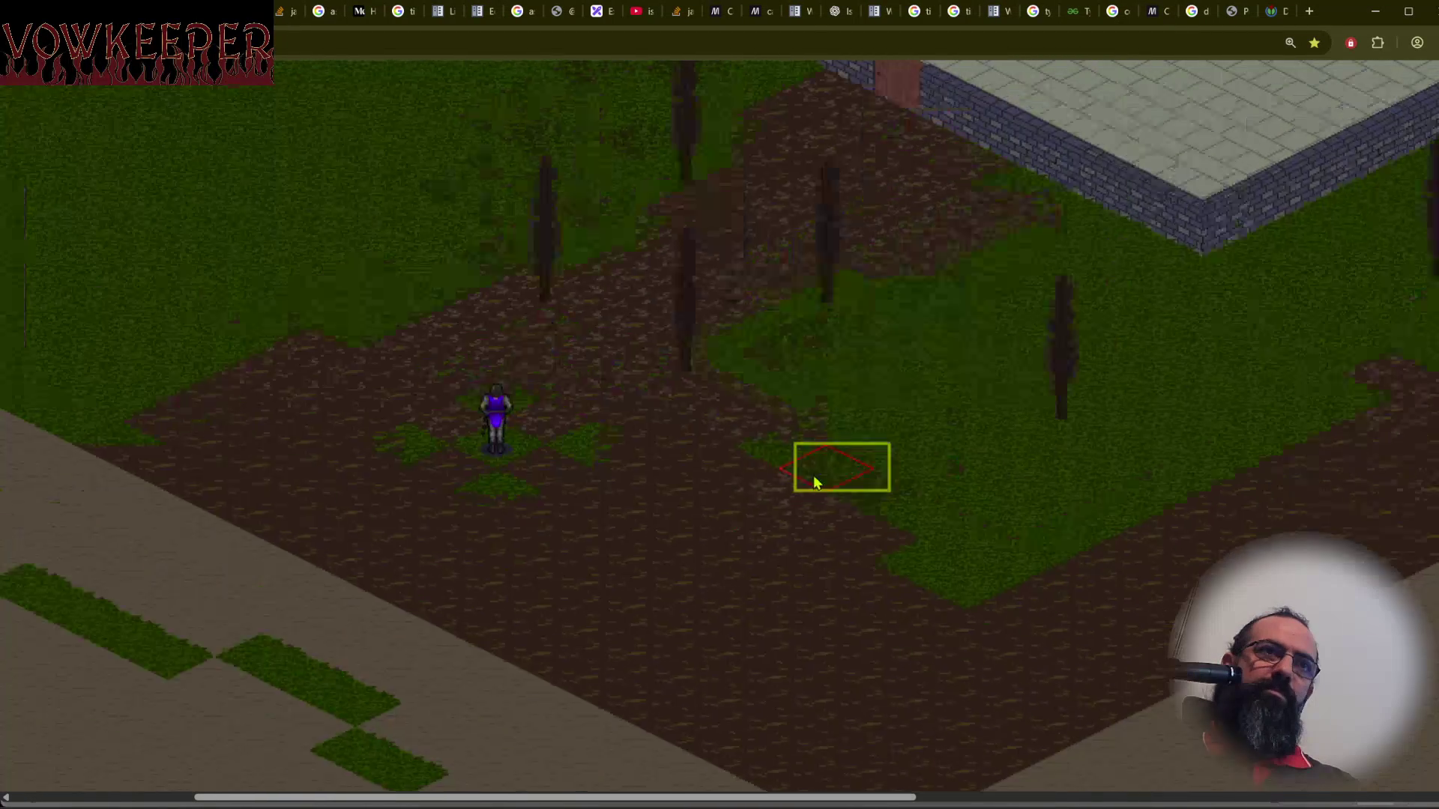
left_click_drag(832, 468, 738, 582)
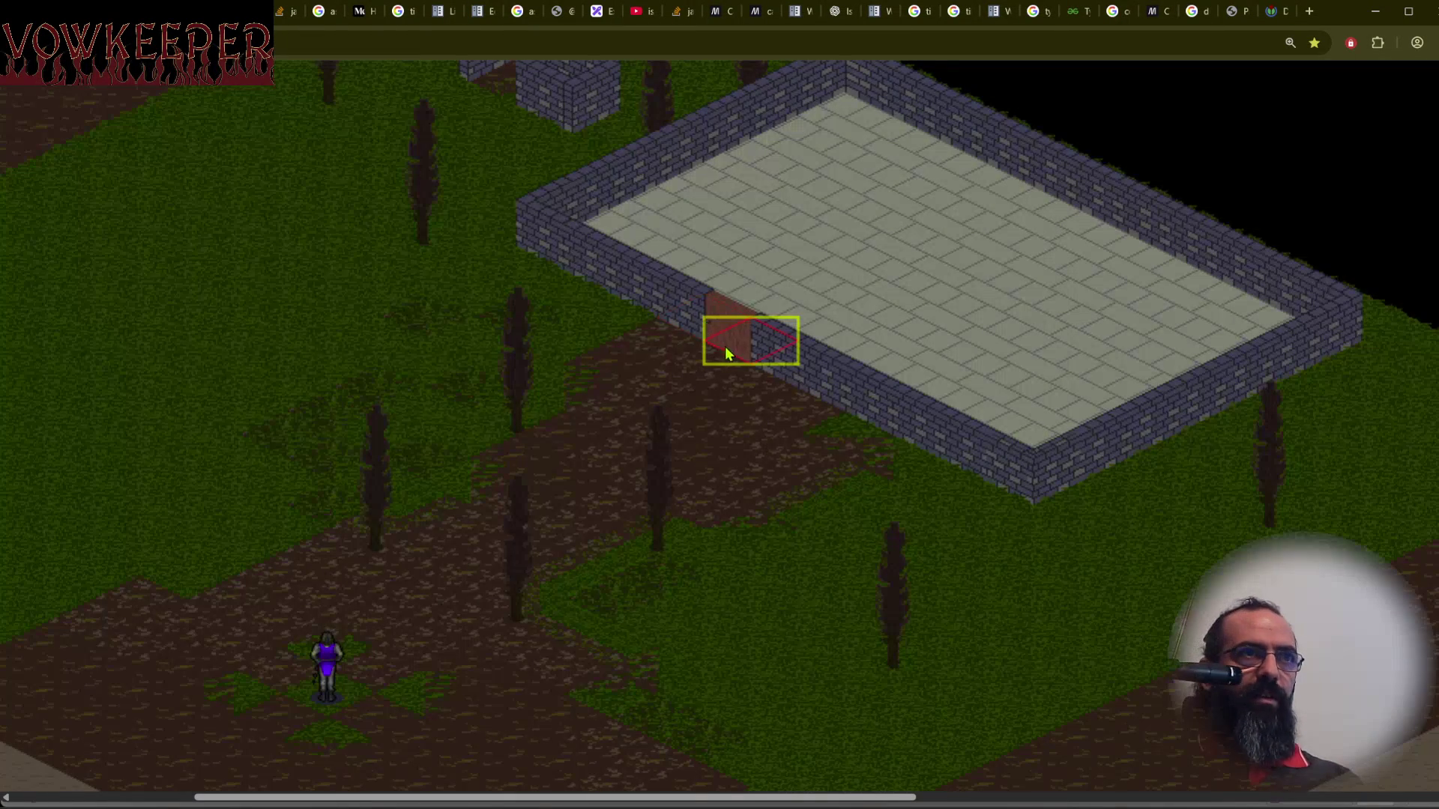
Pan the game map with the arrow keys until the small wall block is visible.
key("Left")
key("Down")
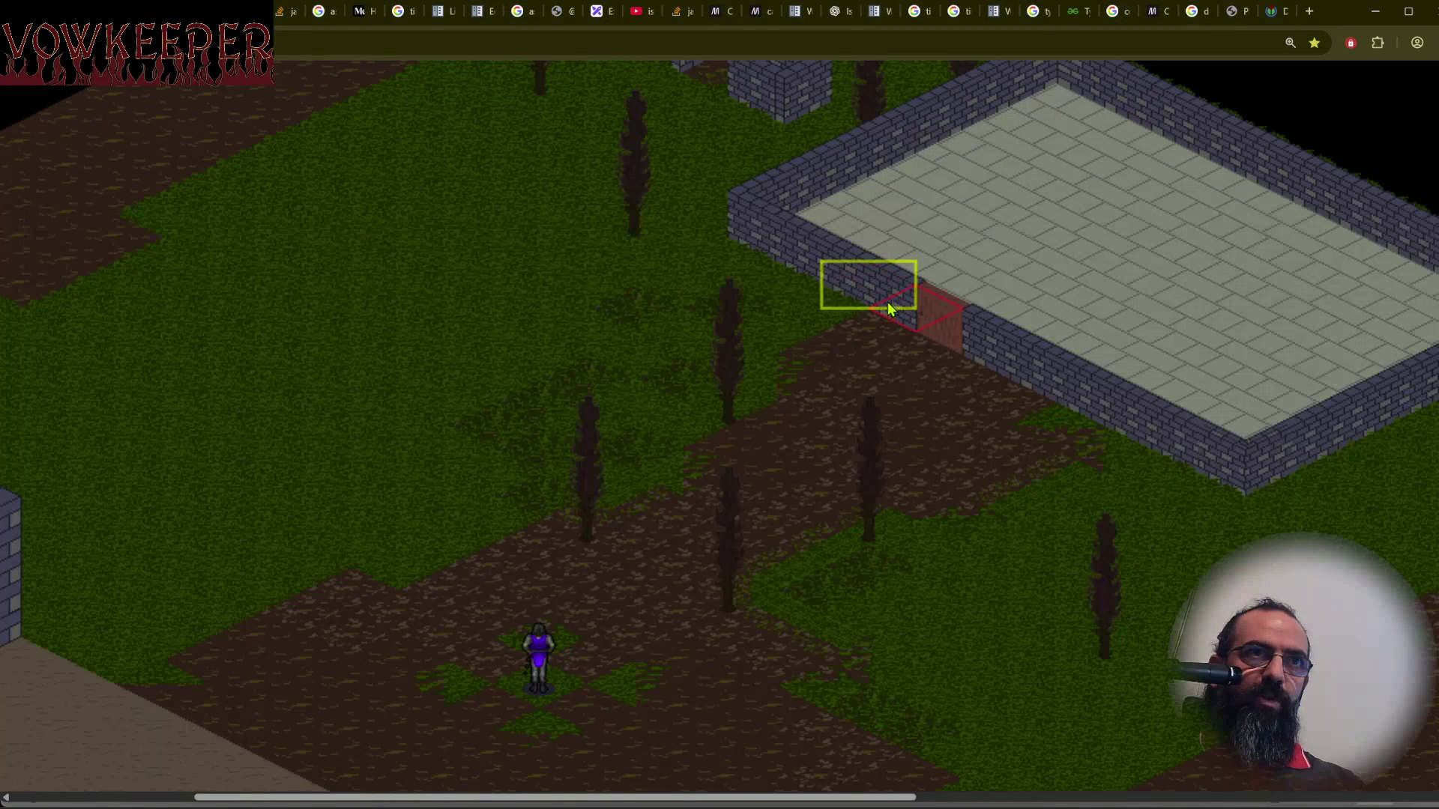
key("Up")
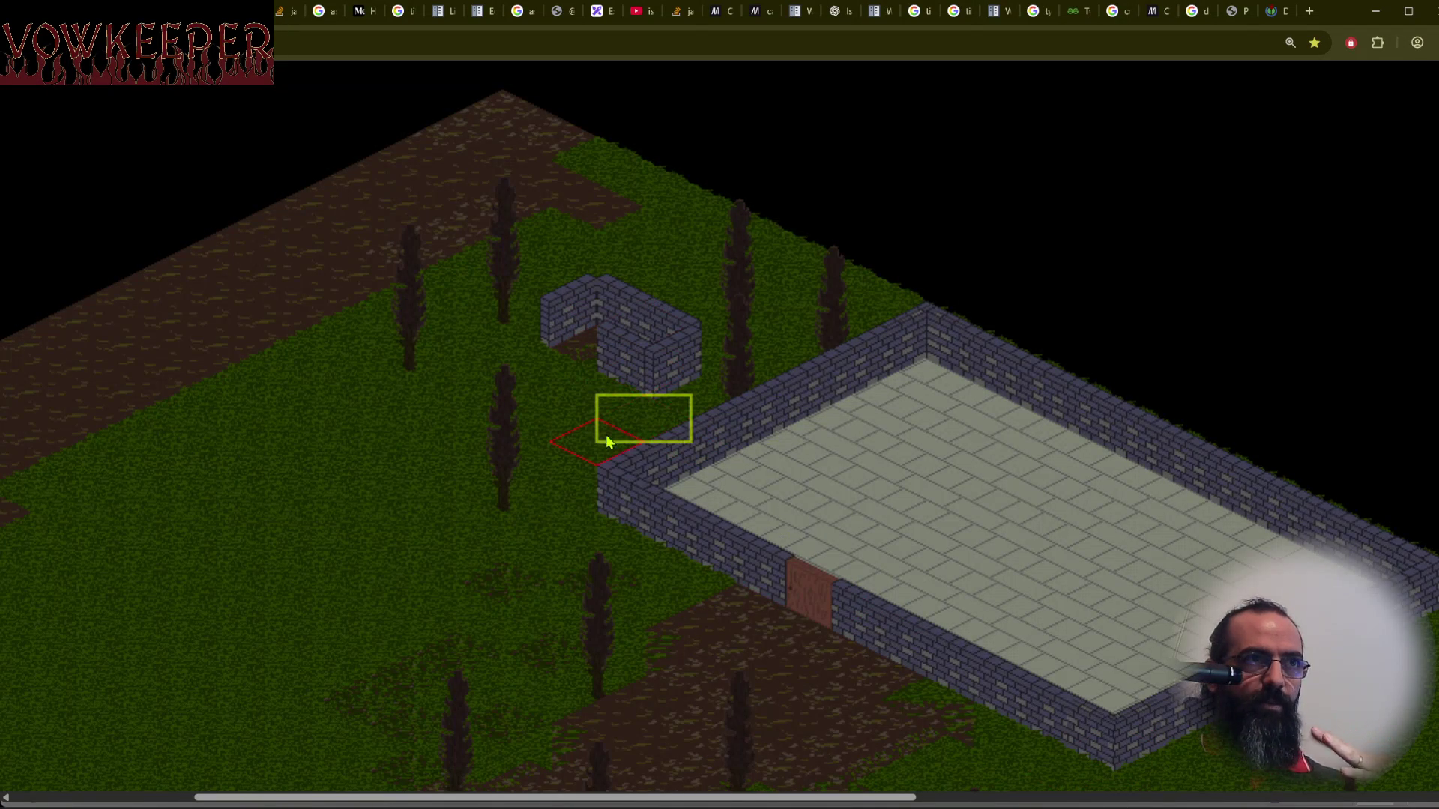
Walk the player character to a grass tile, then pan around the small wall block and back to open grass.
left_click(504, 610)
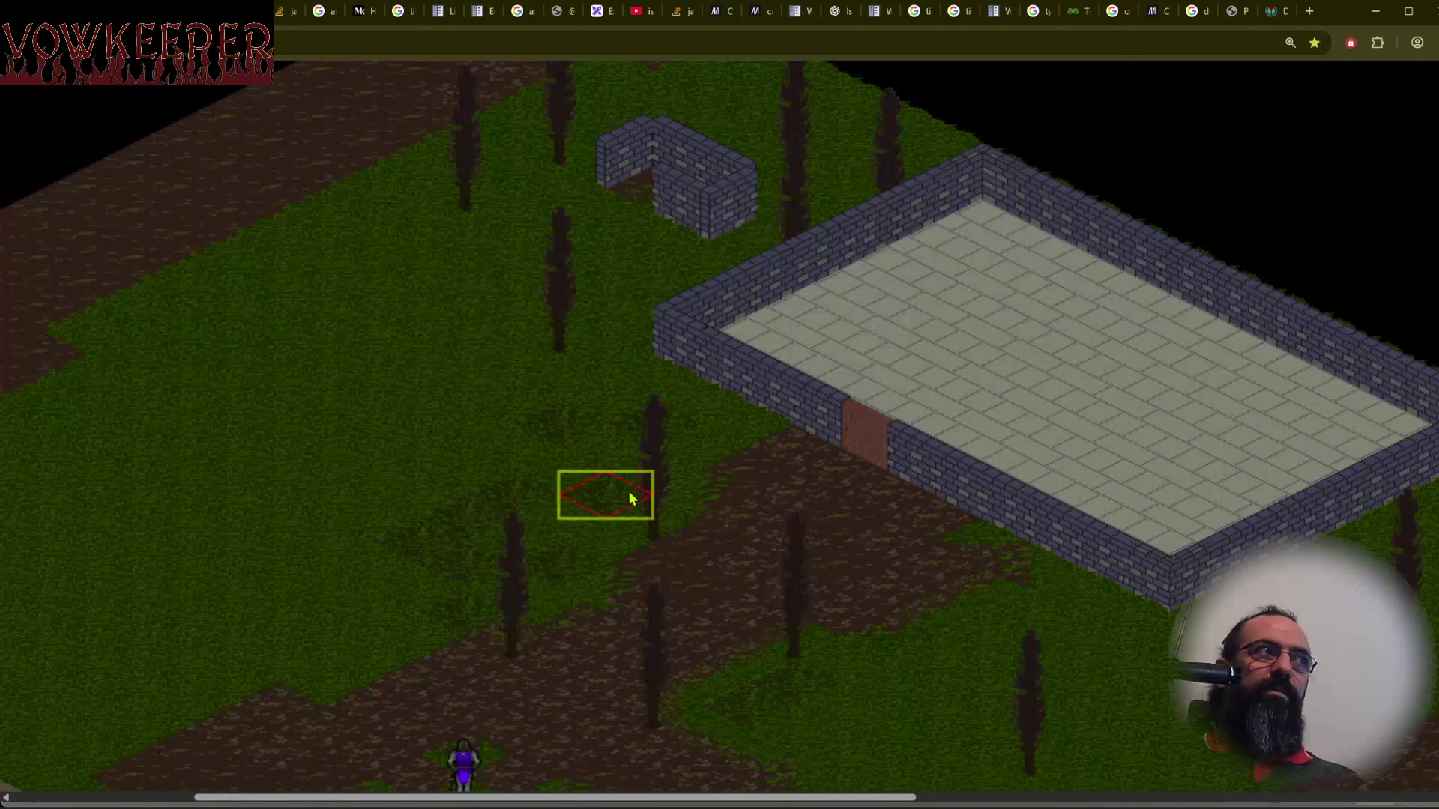
key("Left")
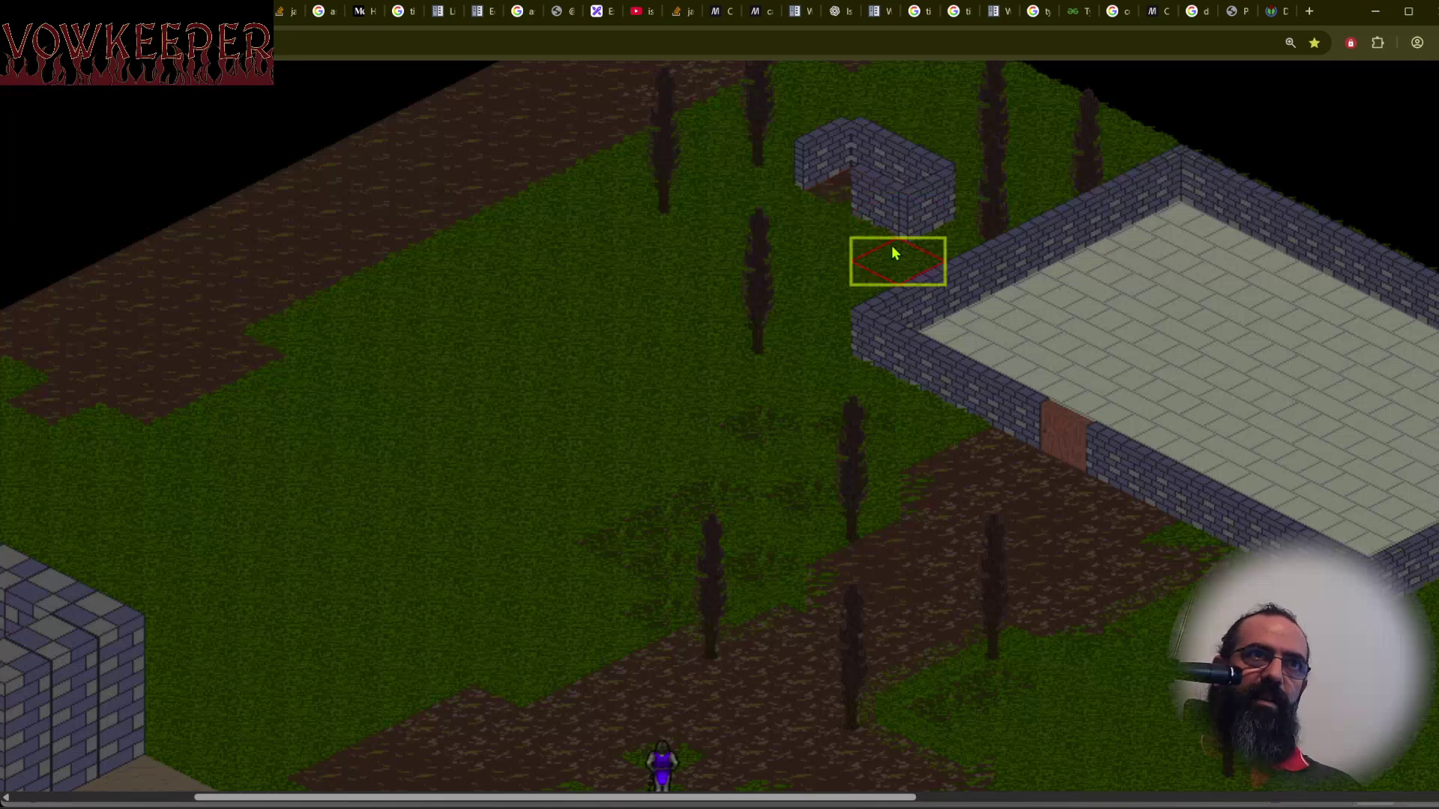
key("Left")
key("Up")
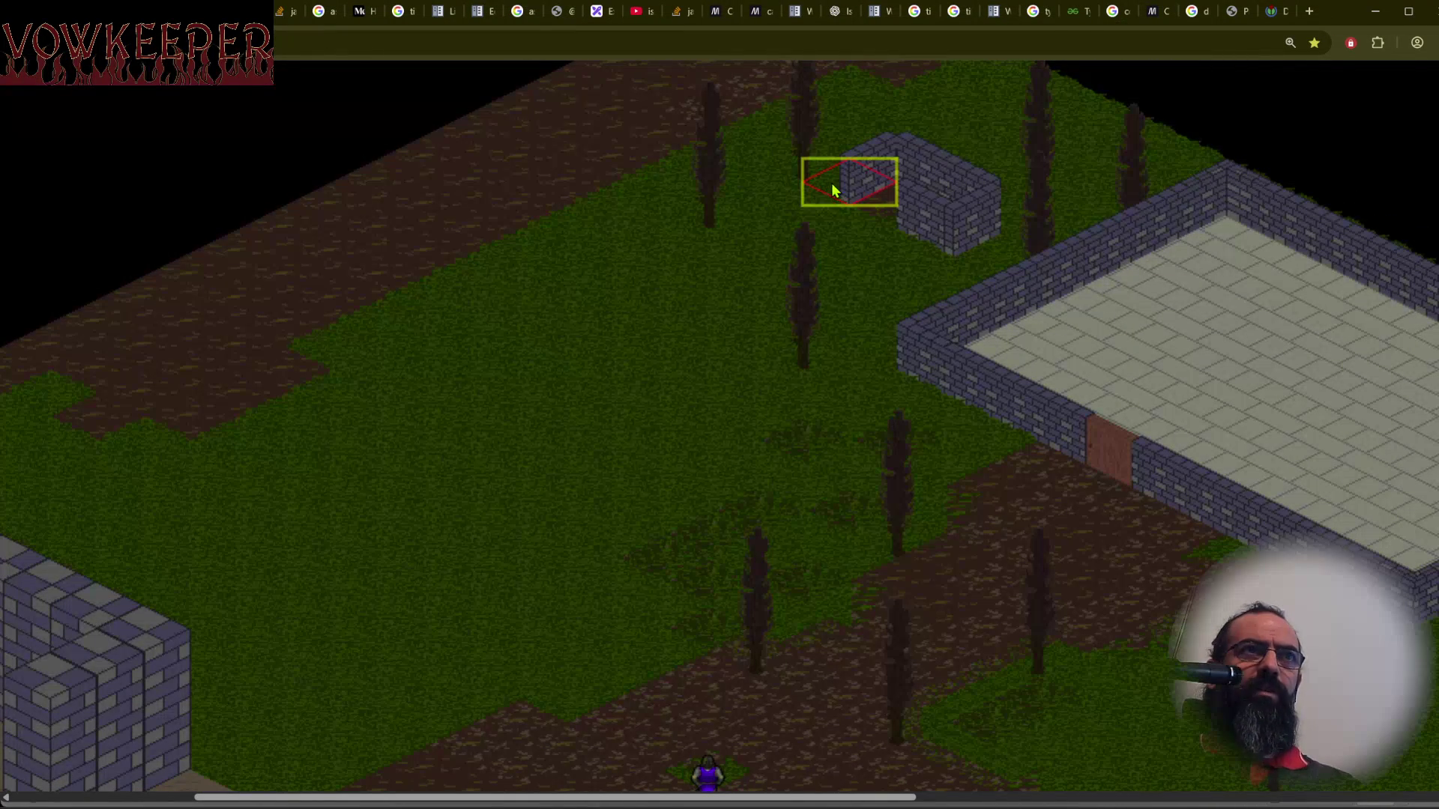
left_click_drag(838, 196, 695, 365)
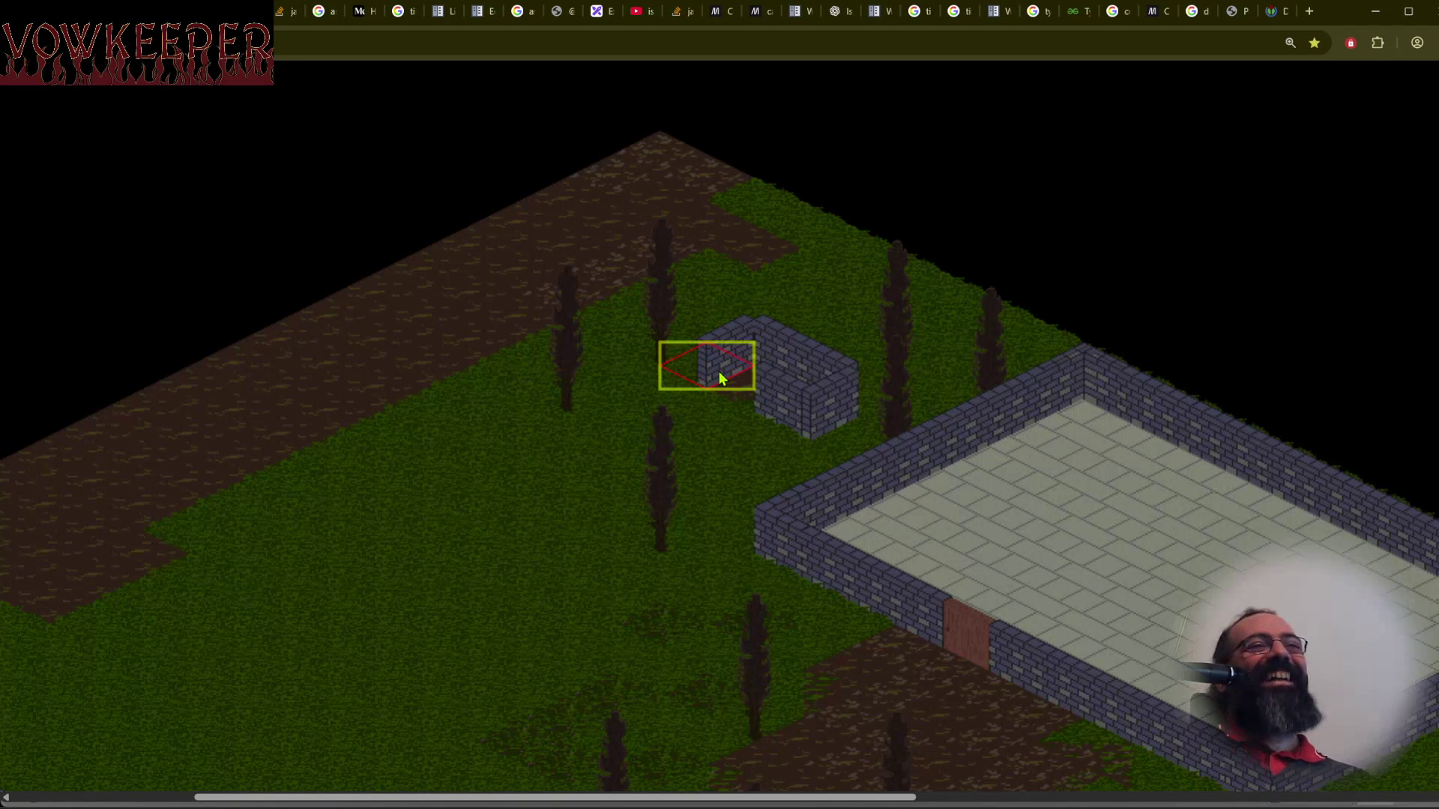
mouse_move(632, 545)
left_mouse_down()
mouse_move(705, 514)
mouse_move(757, 520)
mouse_move(739, 475)
left_mouse_up()
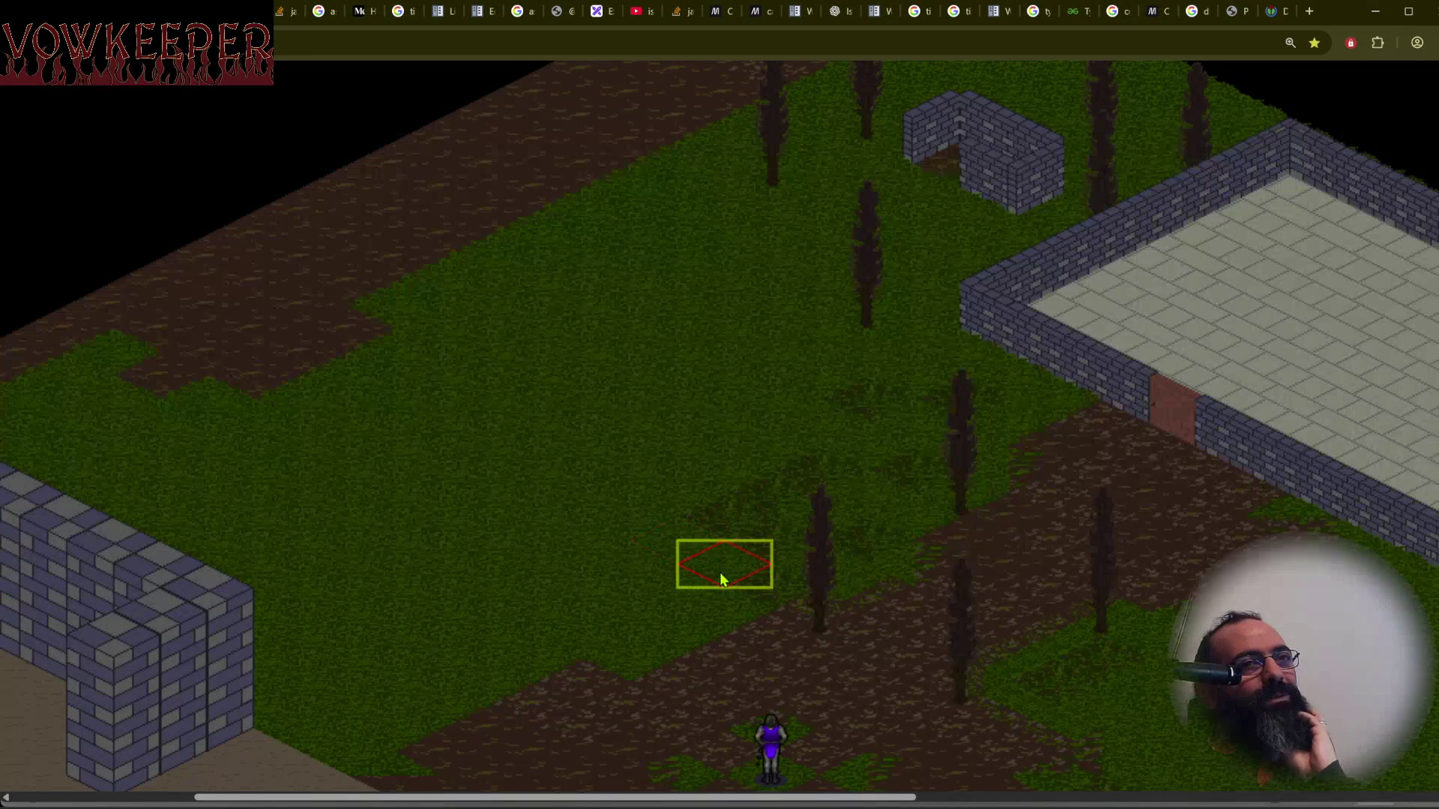
Nudge the map onto the tile beside the door, then return to floors.aseprite in Aseprite.
left_click_drag(717, 572, 690, 589)
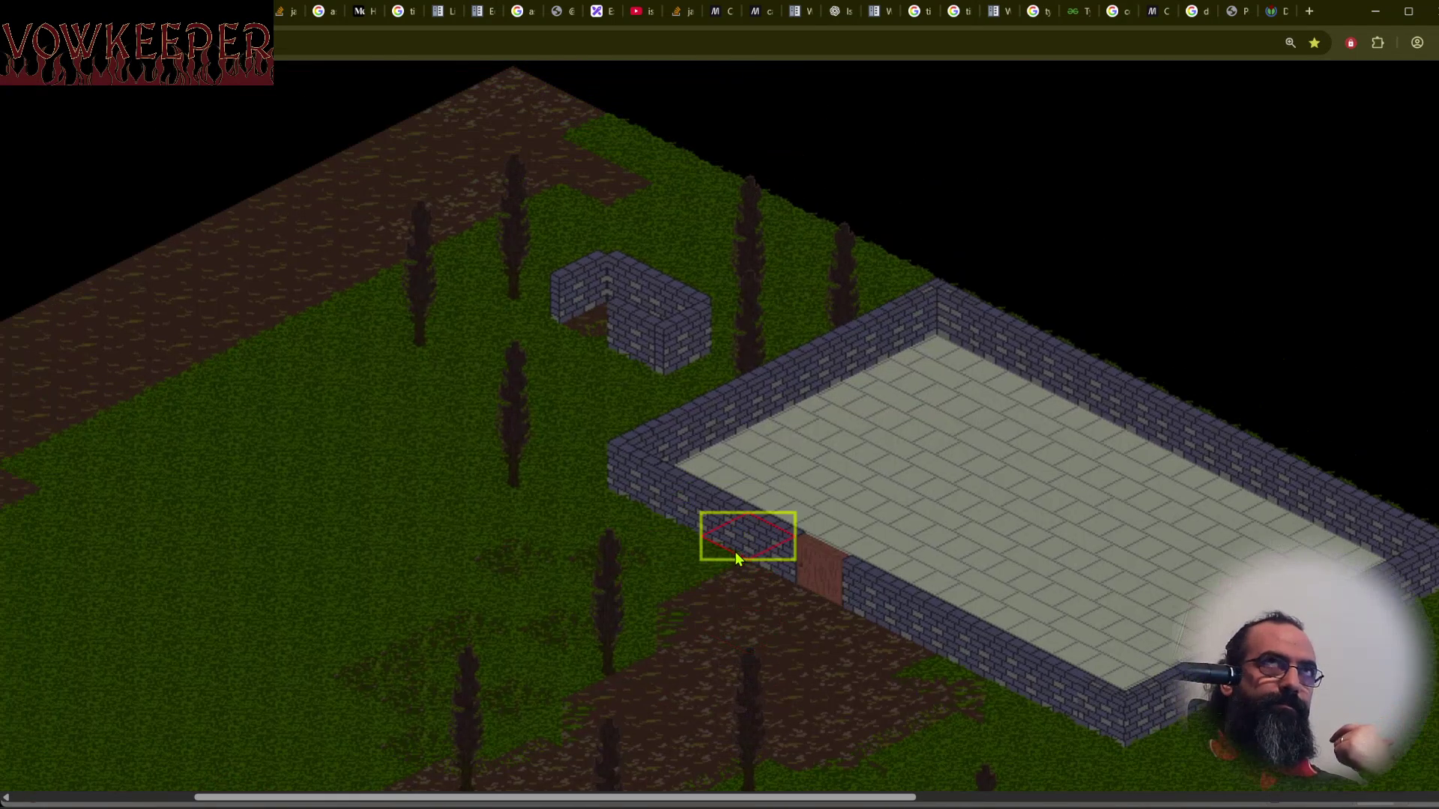
key("alt+Tab")
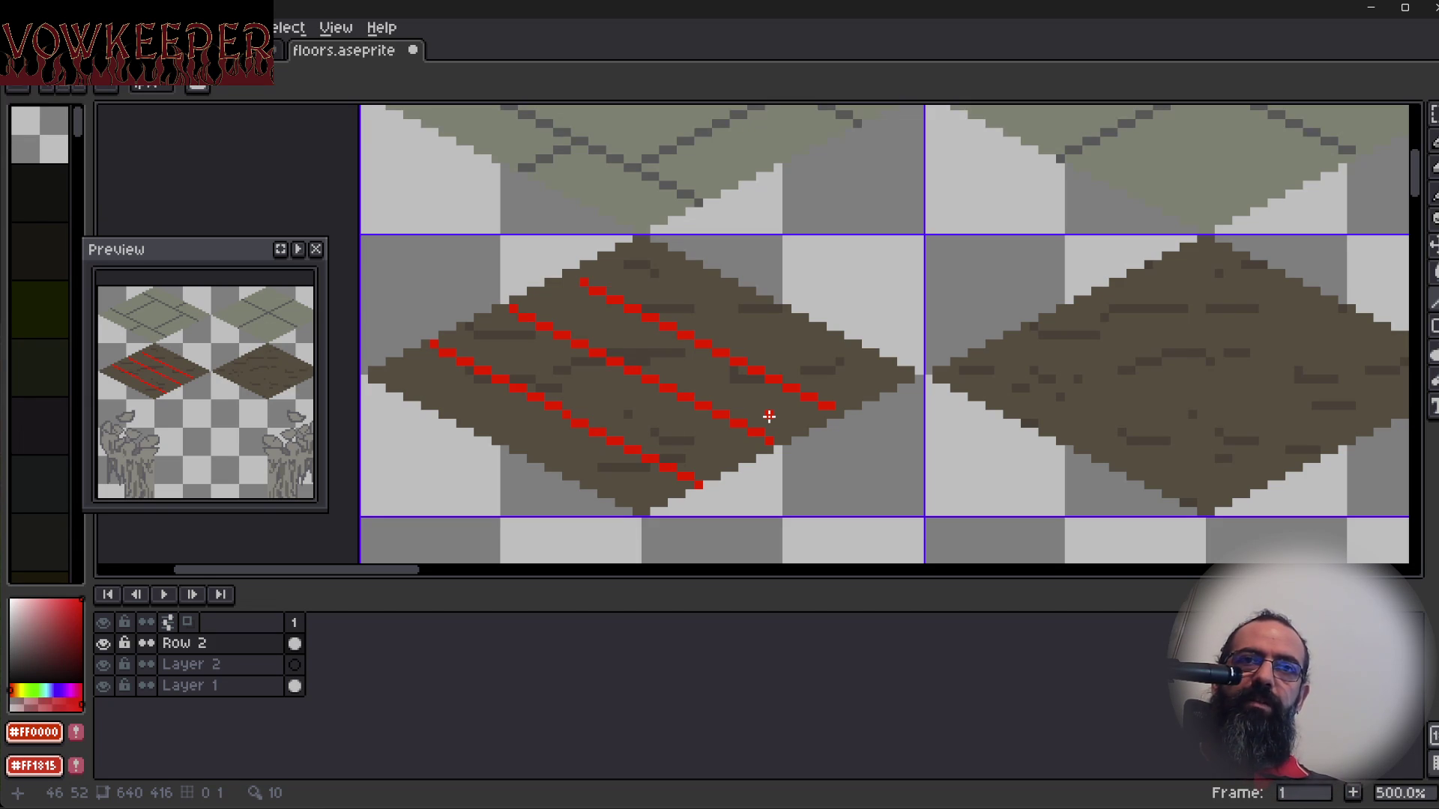
Undo the red marker lines on the dirt floor tile and switch to map4.json in Tiled.
key("ctrl+z")
key("ctrl+z")
key("ctrl+z")
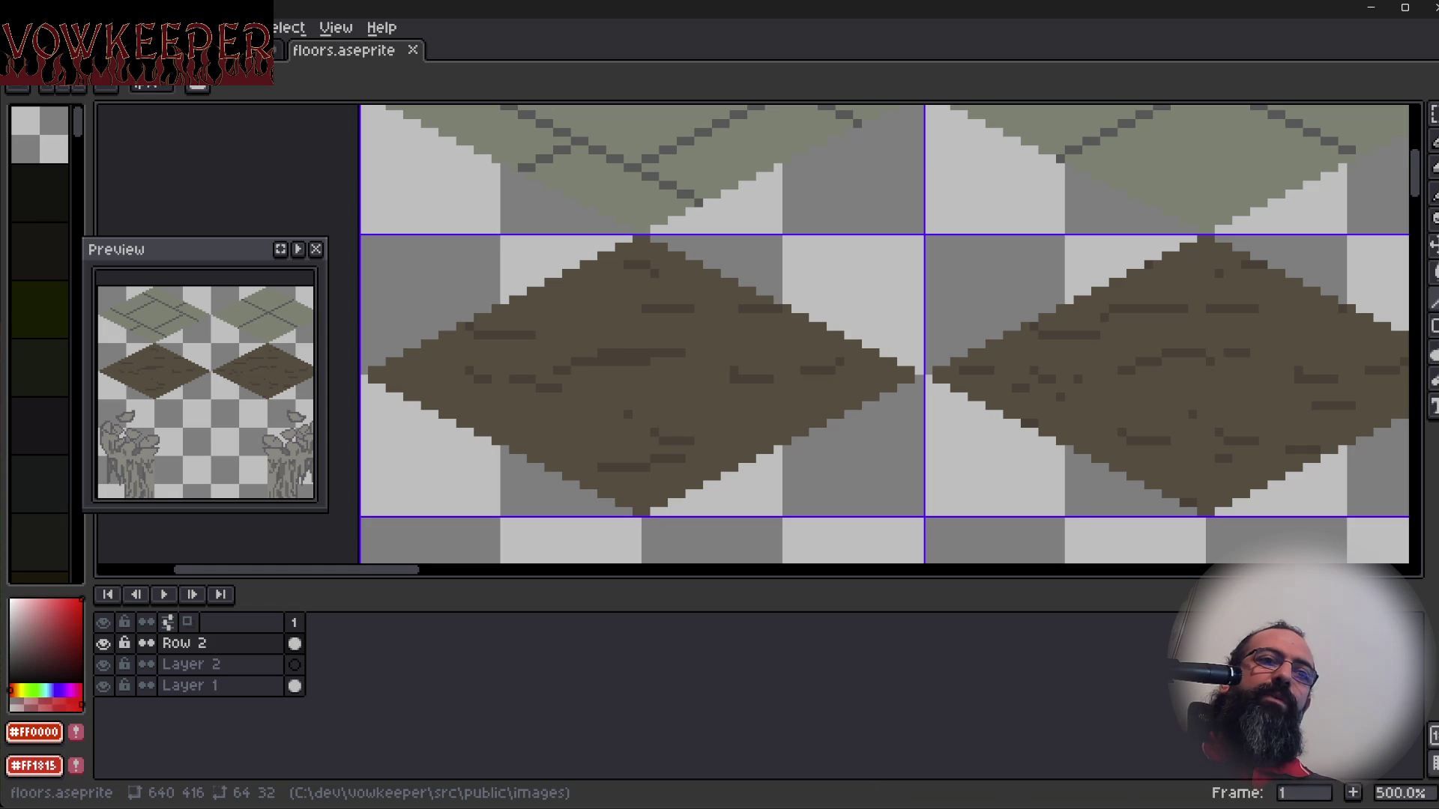
mouse_move(908, 806)
left_click(908, 764)
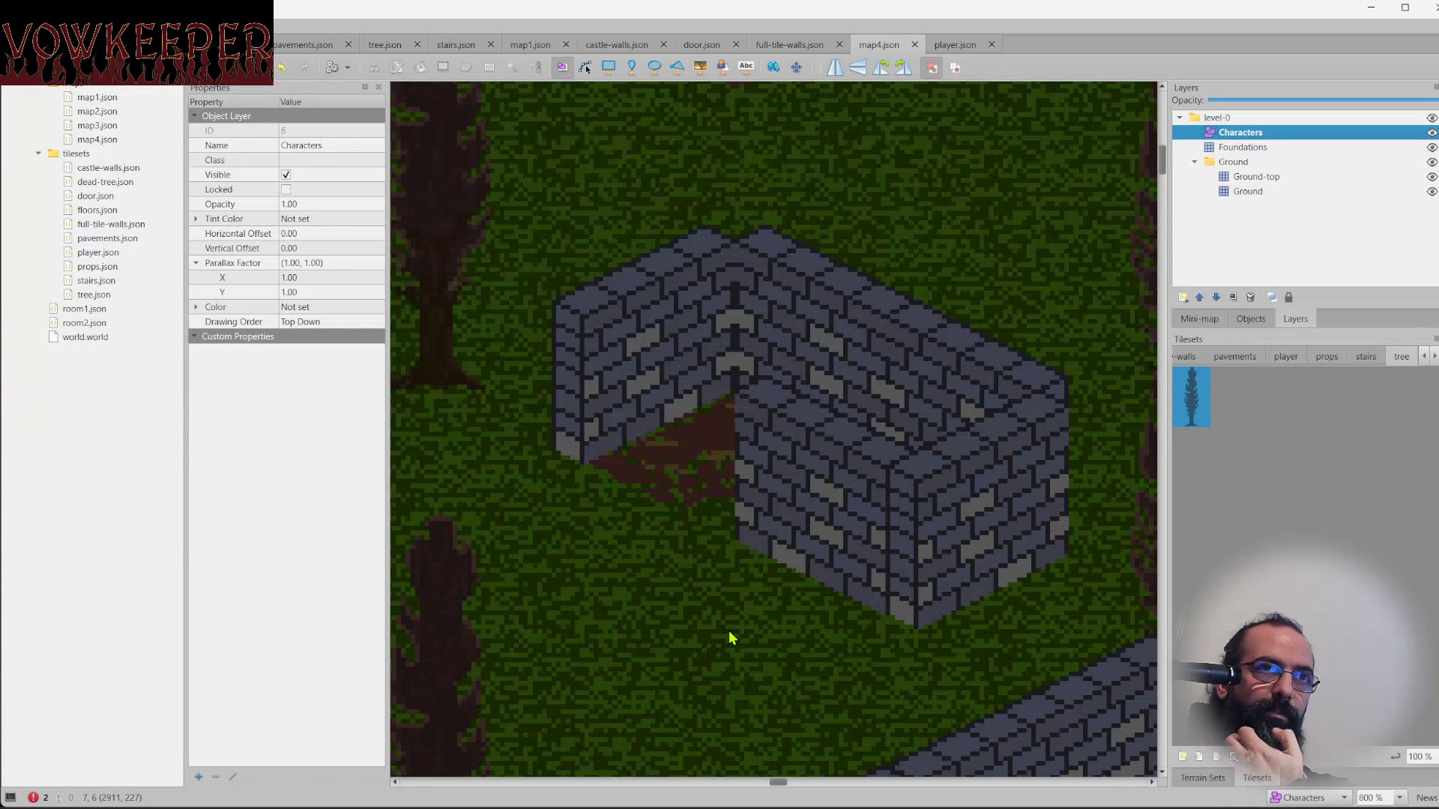
Pan the Tiled map over the brick wall corner, then shift the floors.aseprite view slightly right.
left_click_drag(731, 624, 830, 651)
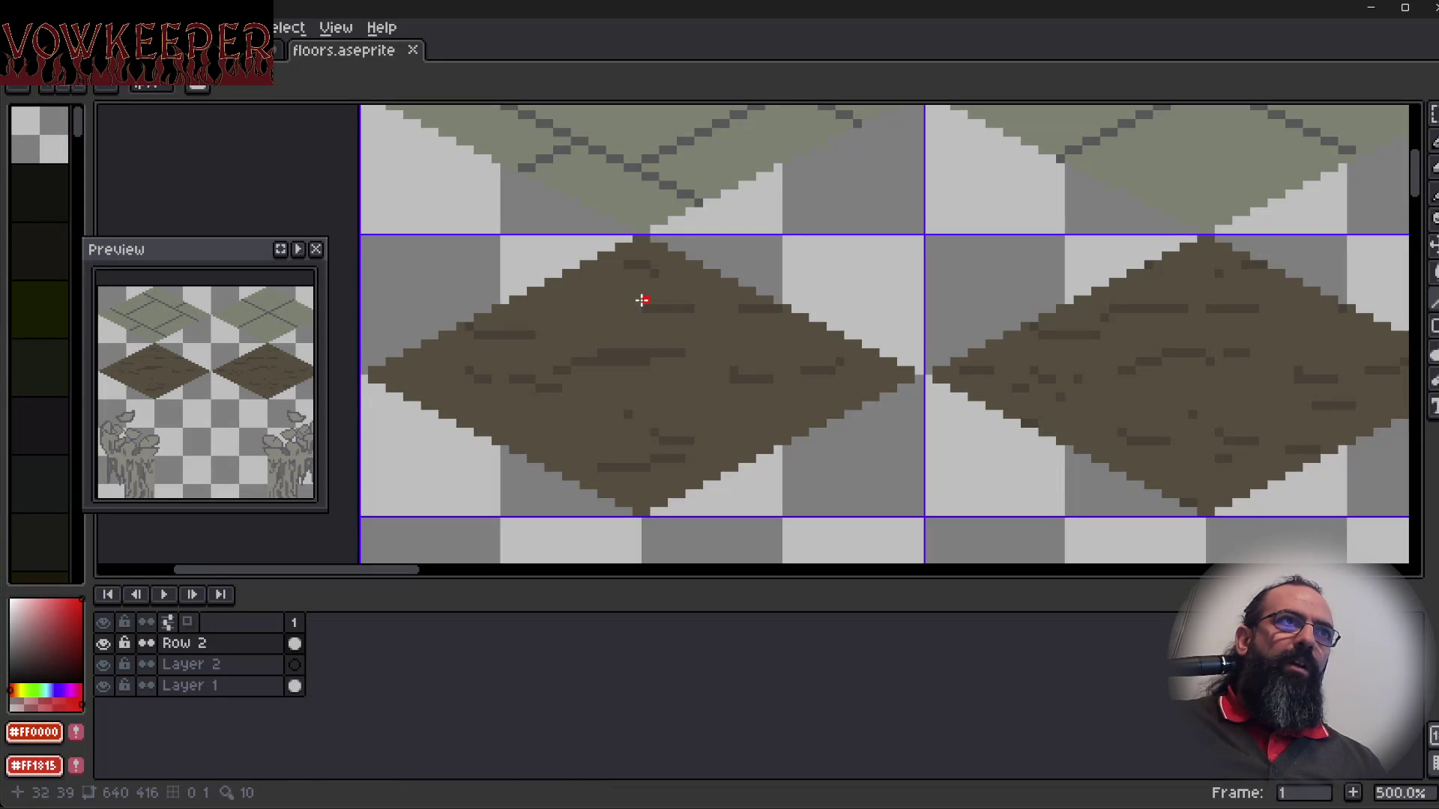
mouse_move(642, 300)
left_mouse_down()
mouse_move(640, 330)
mouse_move(684, 283)
left_mouse_up()
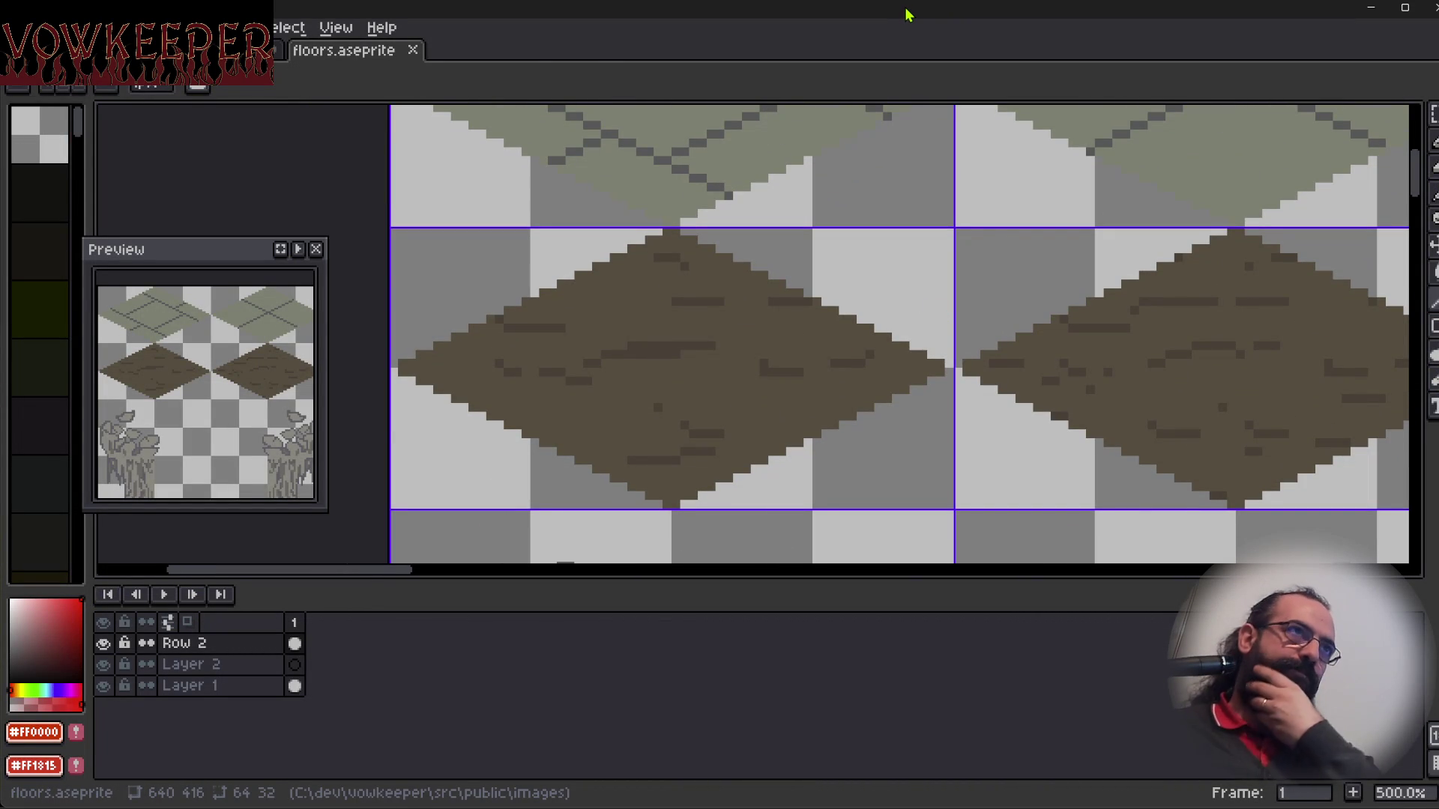
Pan across the stonewall.aseprite wall and door-wall rows to review their red walkable strips, then switch to Vowkeeper.
left_click(225, 50)
mouse_move(749, 389)
left_mouse_down()
mouse_move(562, 372)
mouse_move(736, 459)
mouse_move(781, 193)
mouse_move(856, 318)
mouse_move(825, 370)
left_mouse_up()
left_click_drag(1109, 369, 823, 312)
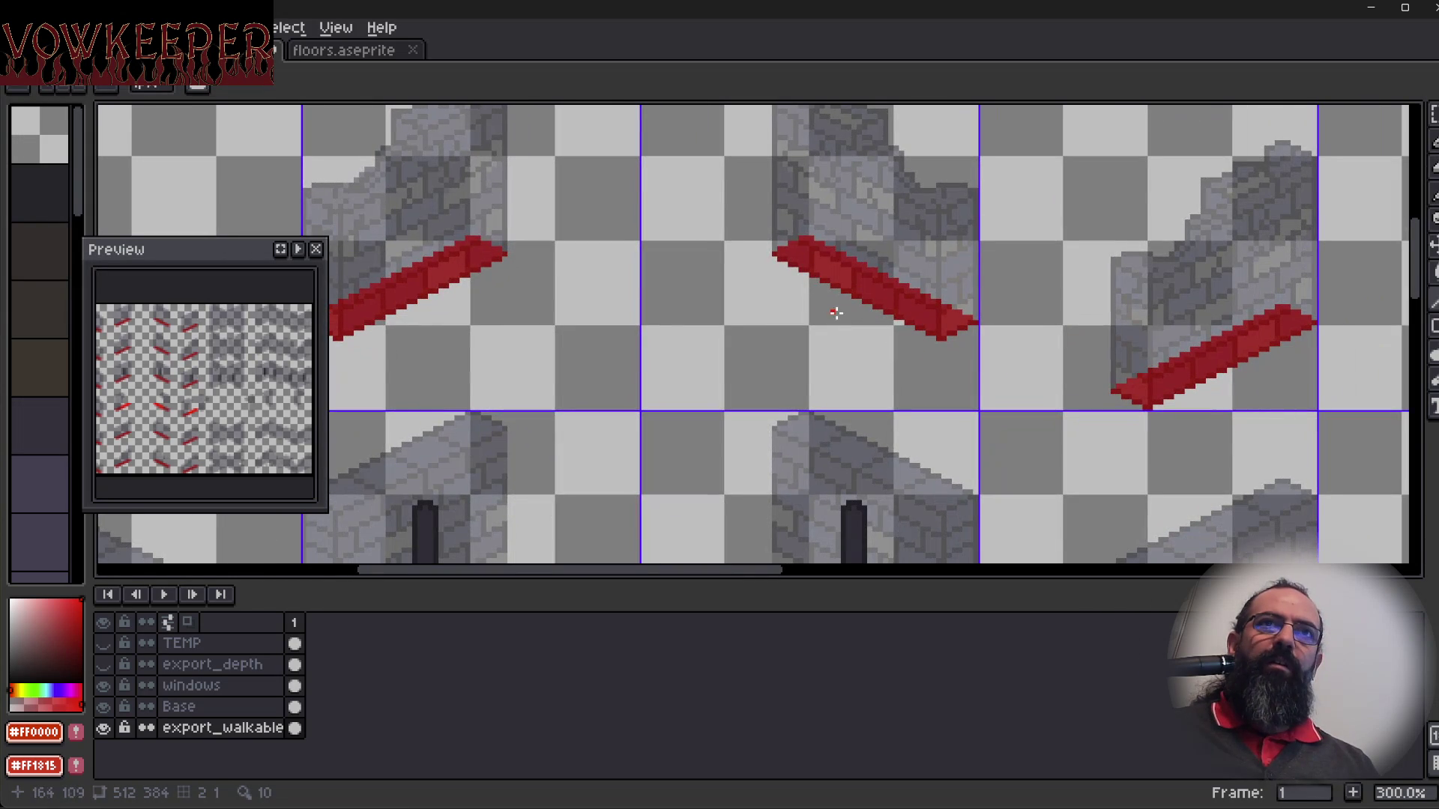
mouse_move(730, 360)
left_mouse_down()
mouse_move(1003, 330)
mouse_move(1088, 237)
left_mouse_up()
left_click_drag(700, 479, 678, 276)
left_click_drag(772, 370, 767, 426)
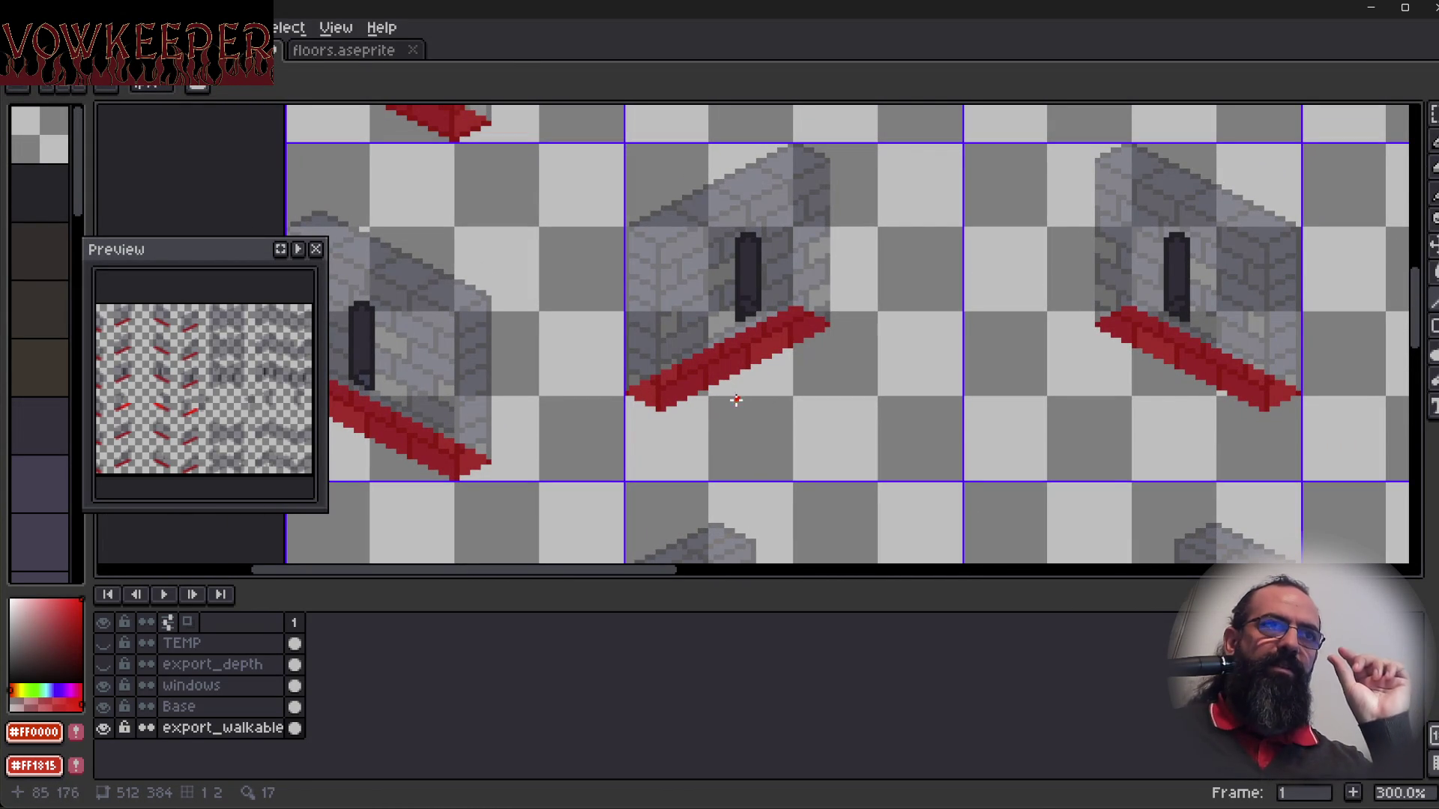
mouse_move(758, 385)
left_mouse_down()
mouse_move(784, 402)
mouse_move(802, 469)
left_mouse_up()
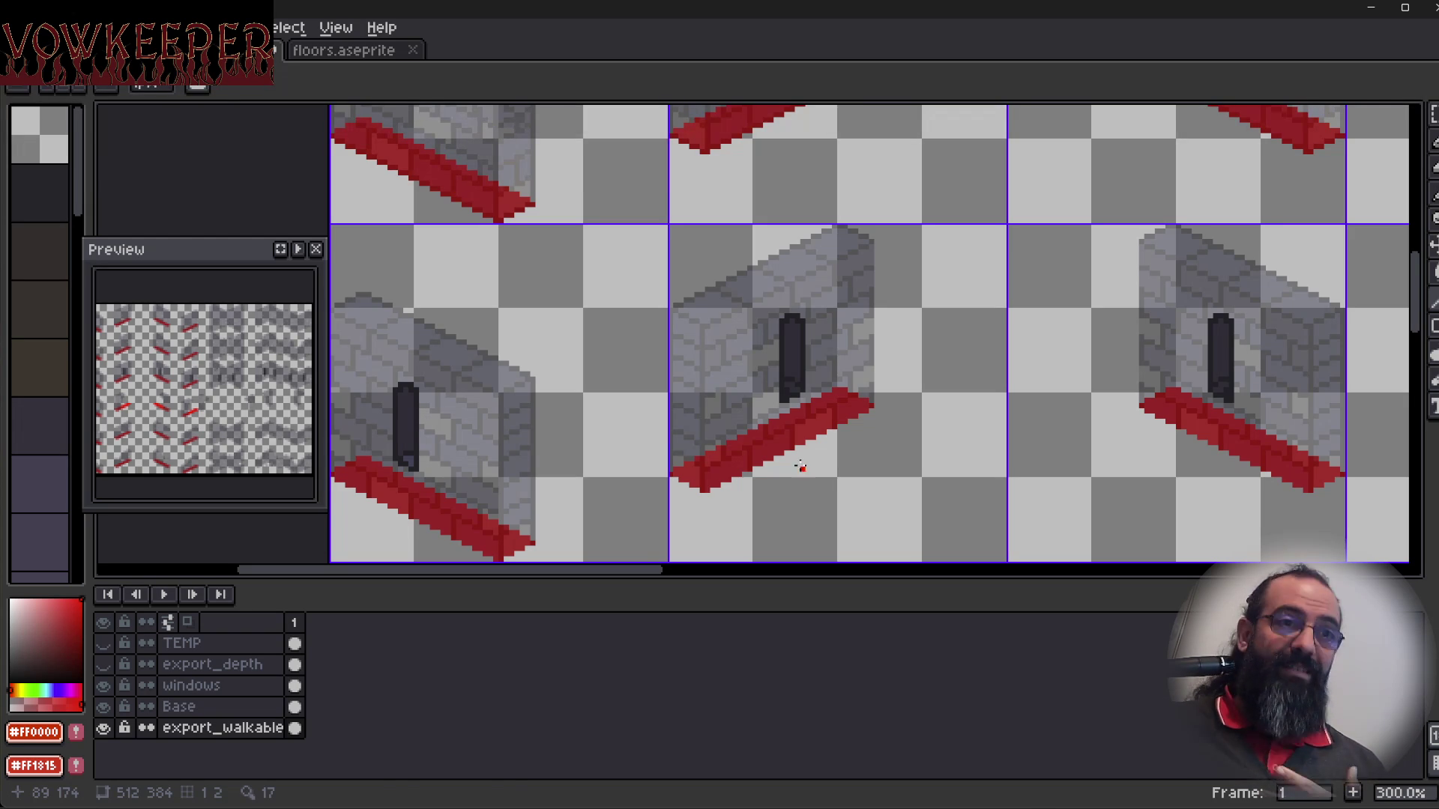
key("alt+Tab")
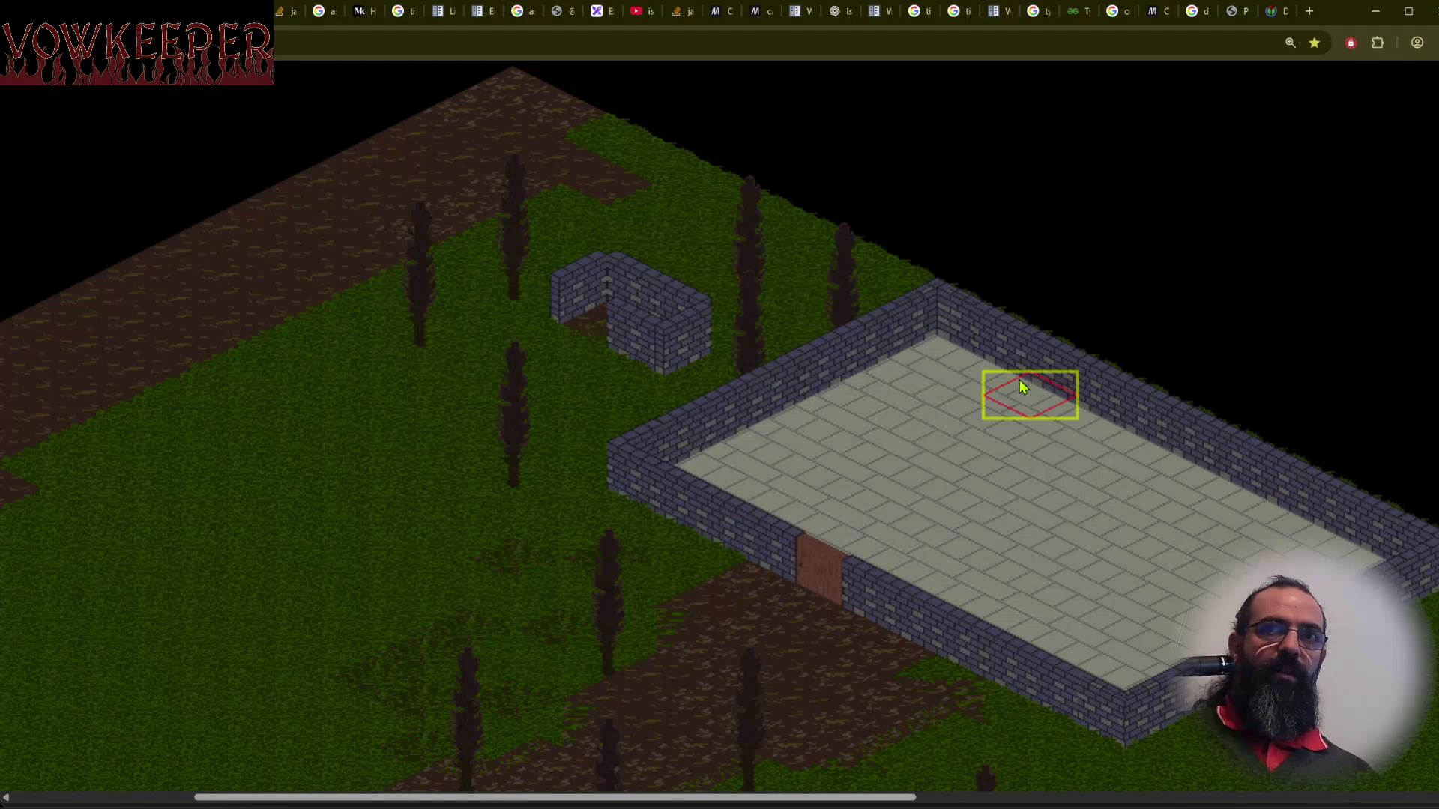
Pan the Vowkeeper view around the walled courtyard with the arrow keys.
key("Down")
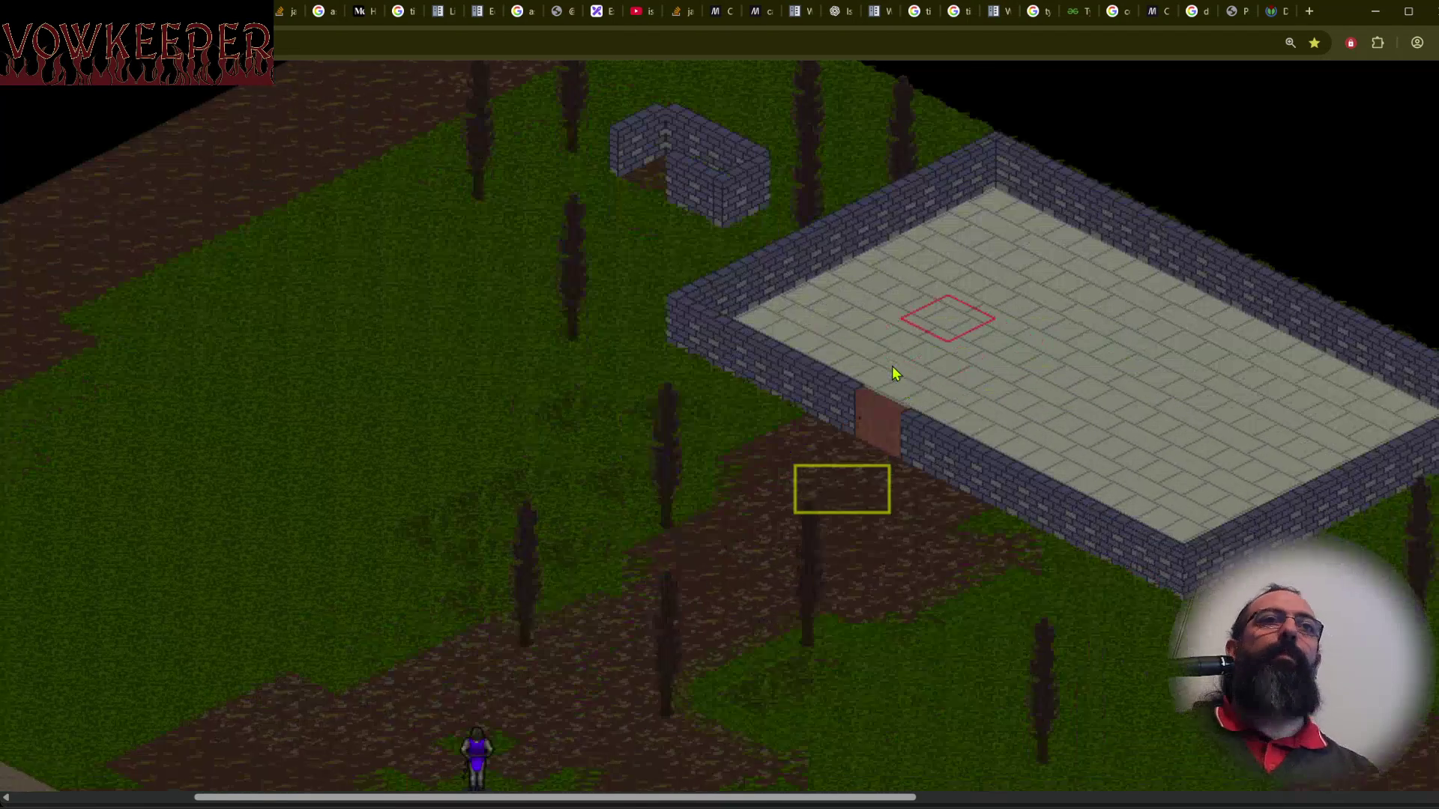
key("Right")
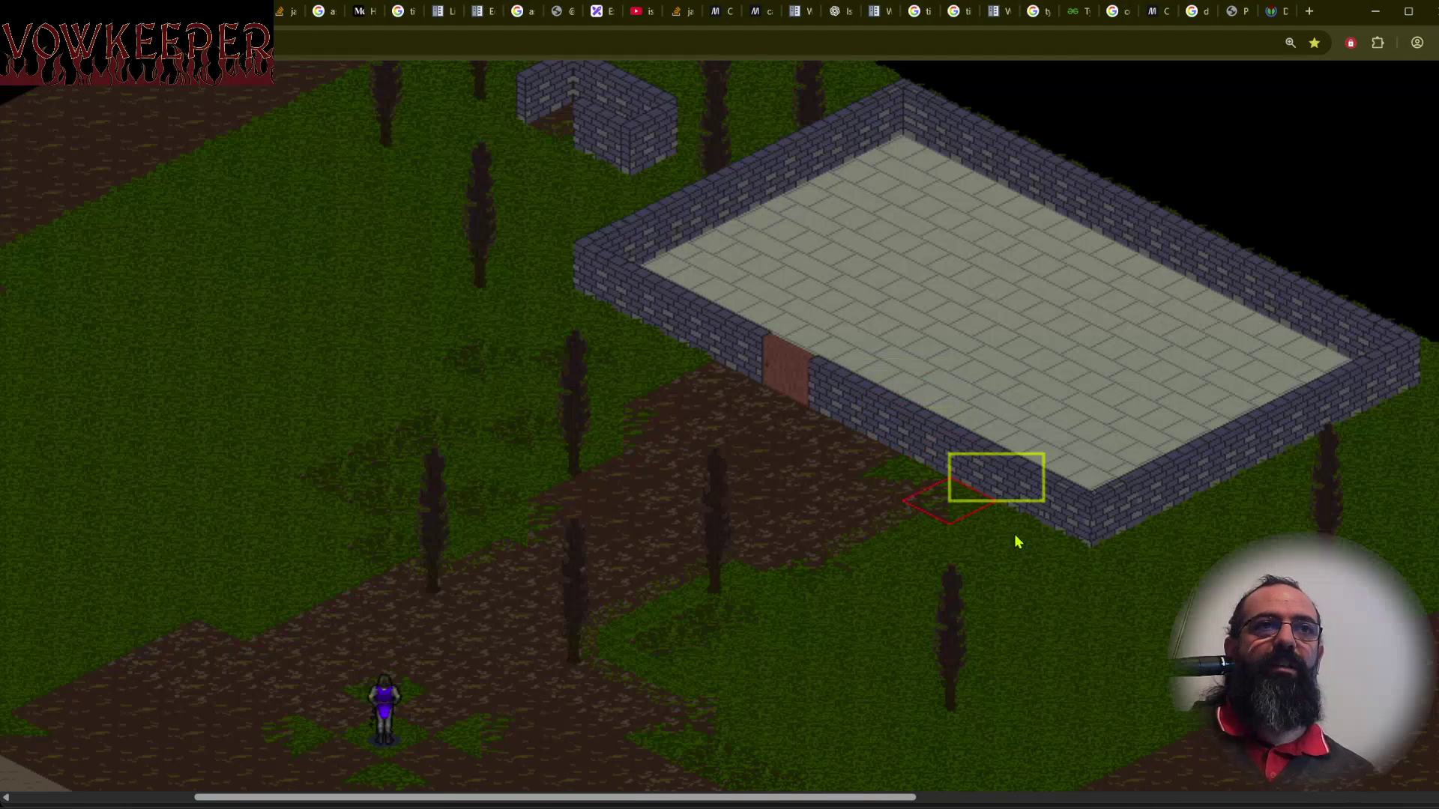
key("Up")
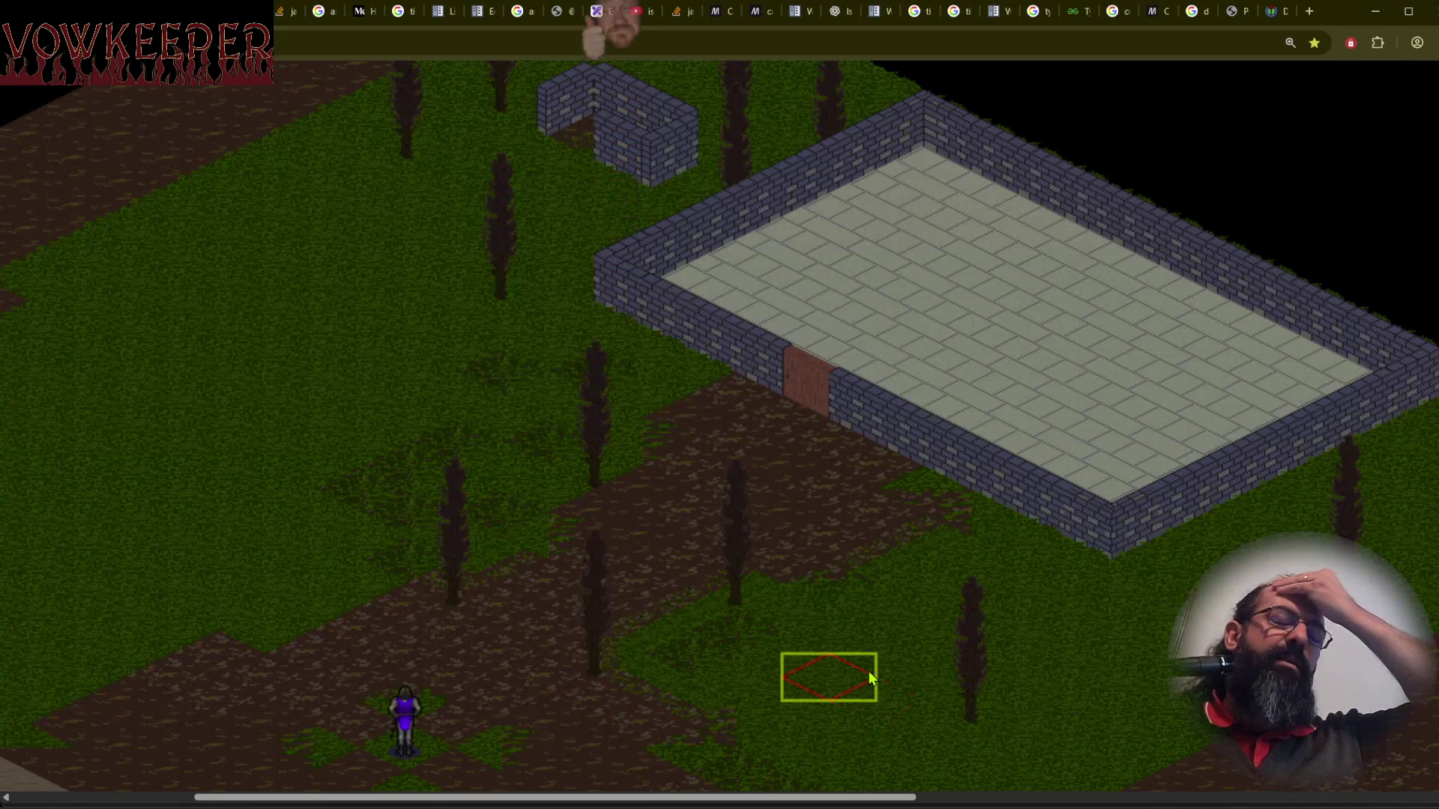
Glance at the Dijkstra progress animation, return to the game page, and bring the Vowkeeper window back.
left_click(1281, 12)
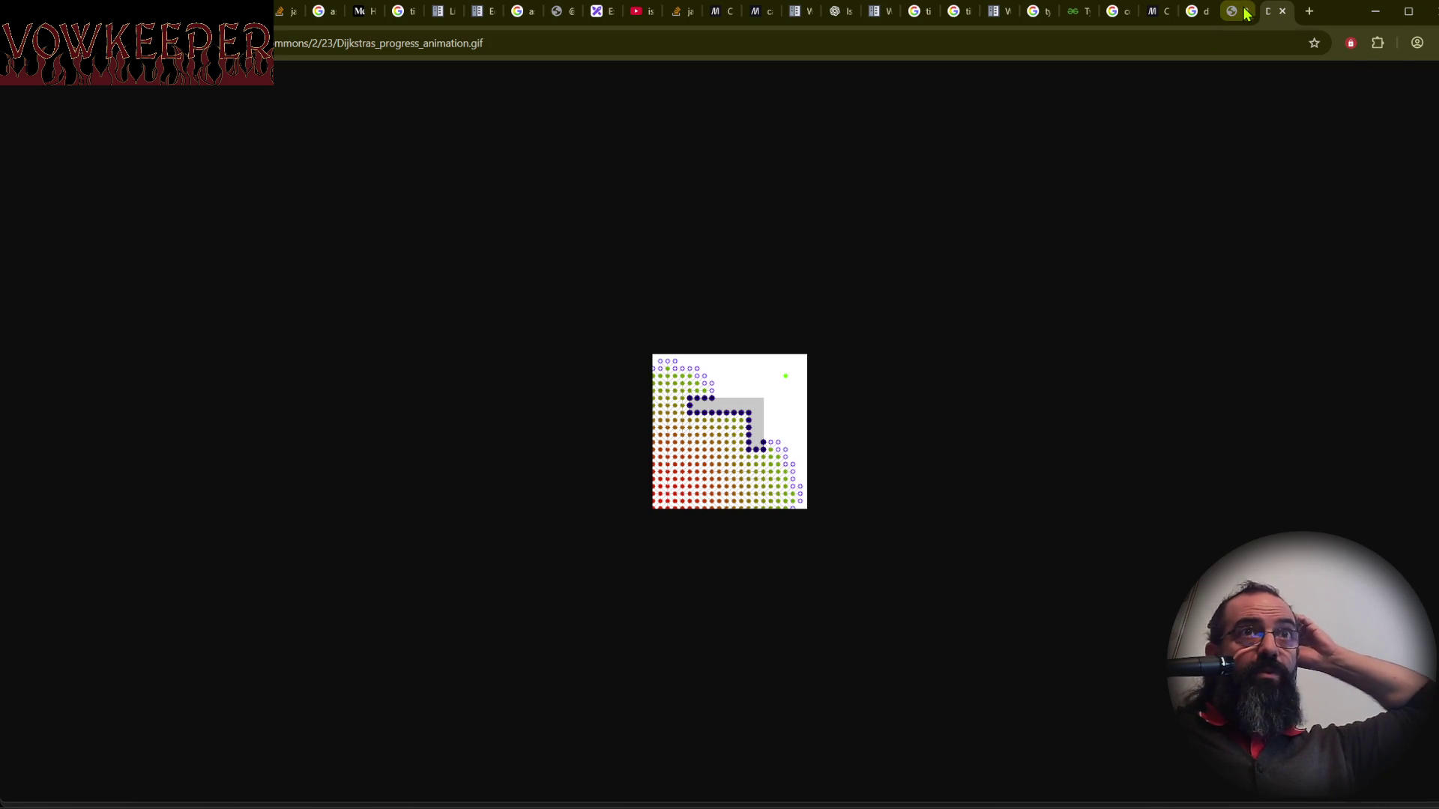
key("alt+Left")
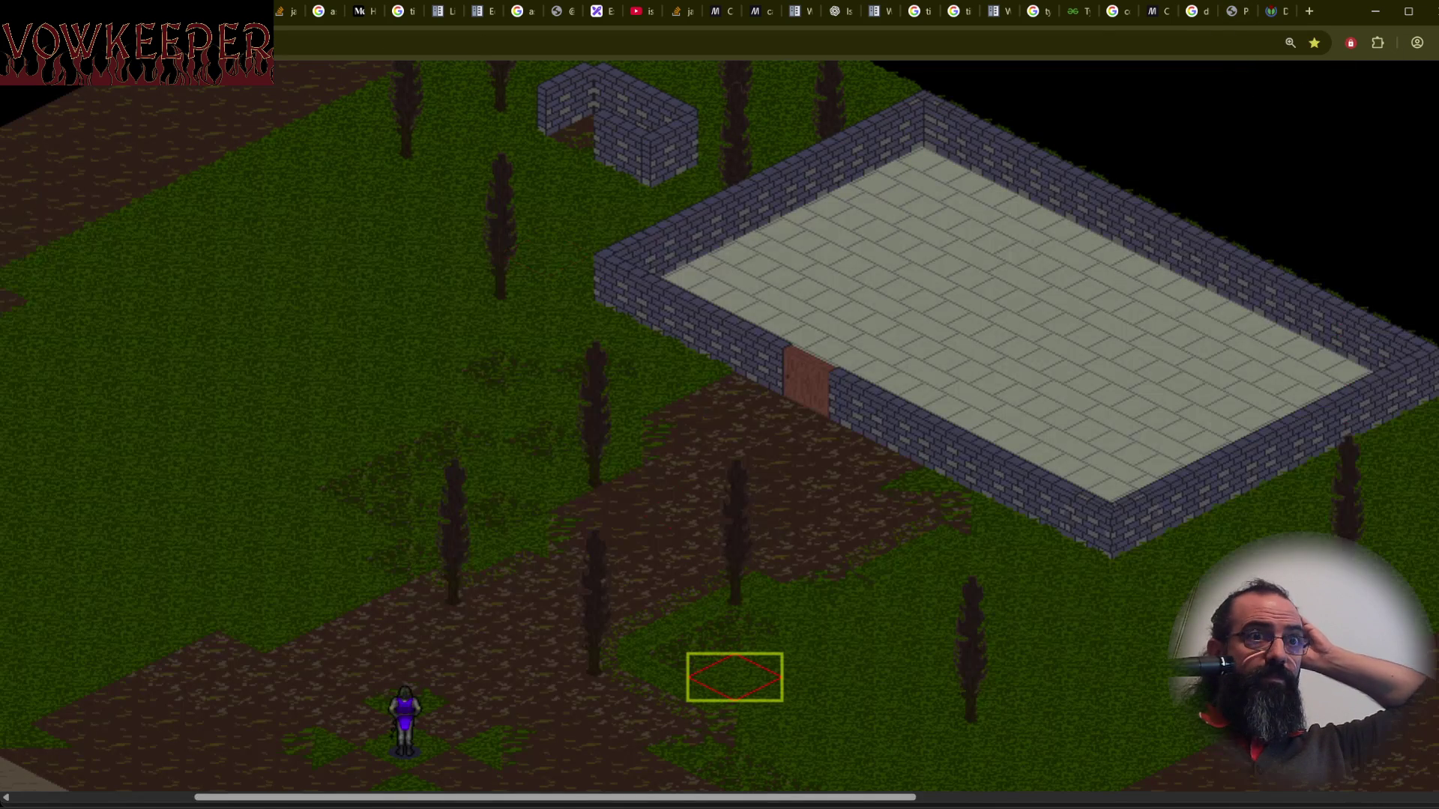
key("alt+Tab")
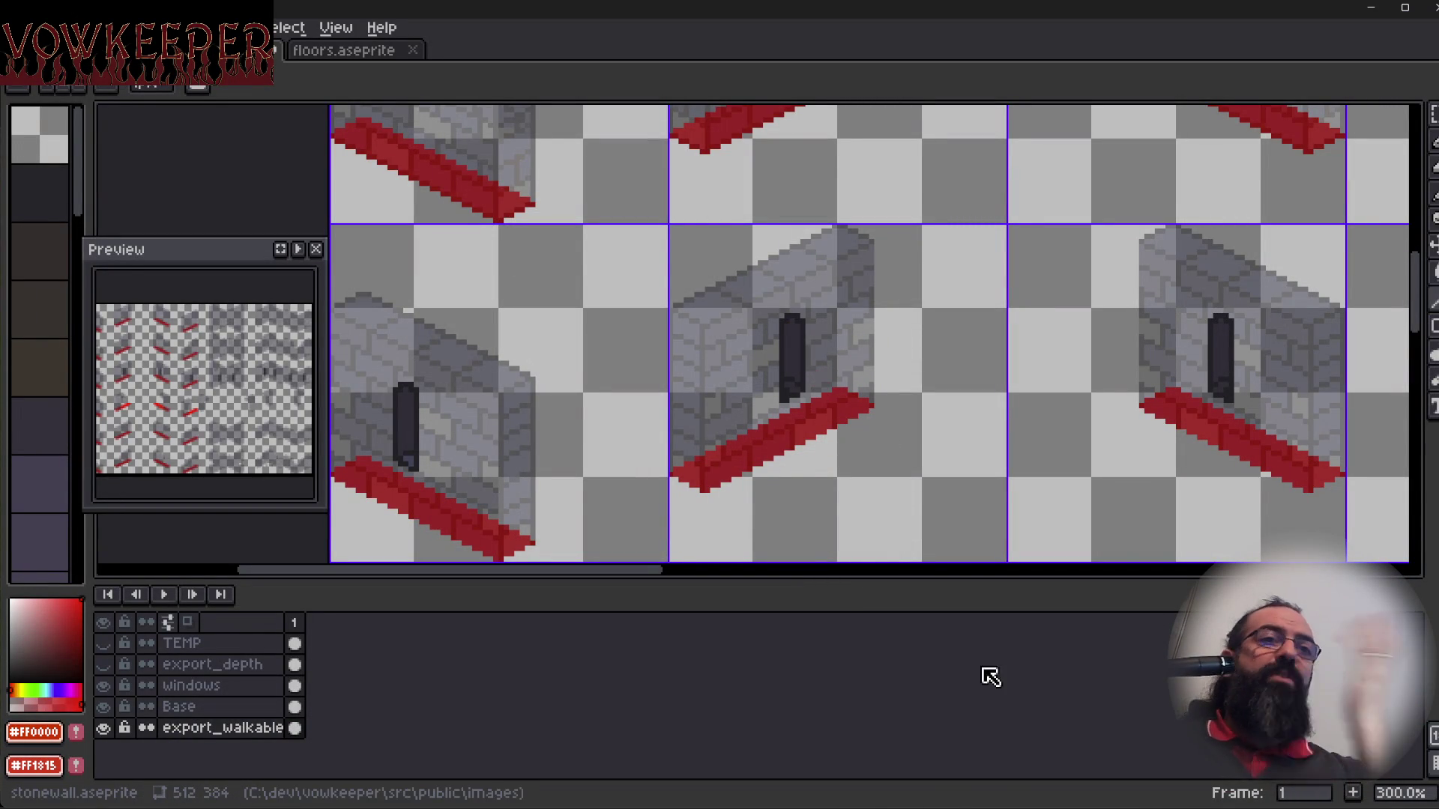
mouse_move(876, 805)
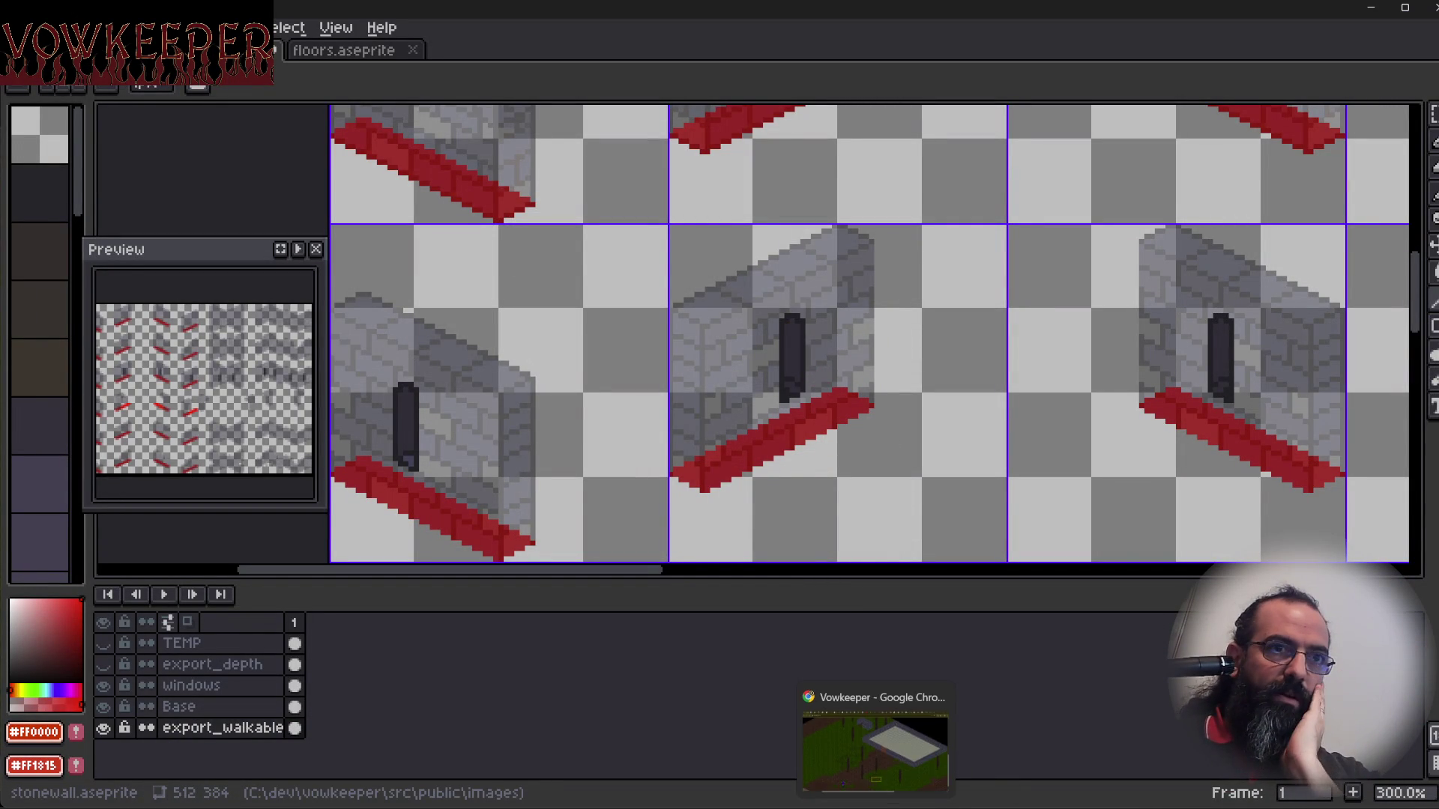
left_click(864, 705)
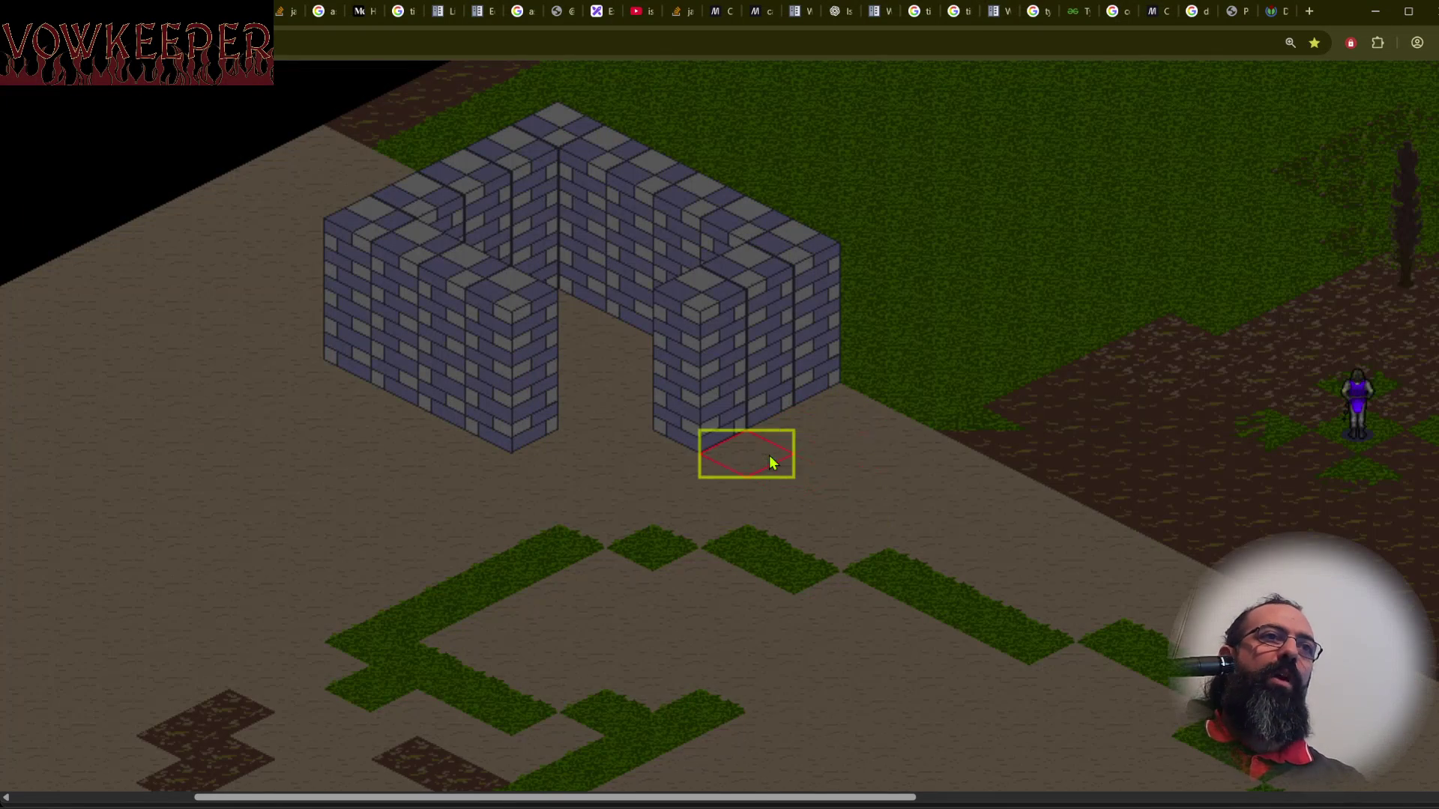
Zoom the game page out to 100% to see the whole map, check the Dijkstra animation, then return to Aseprite.
key("Right")
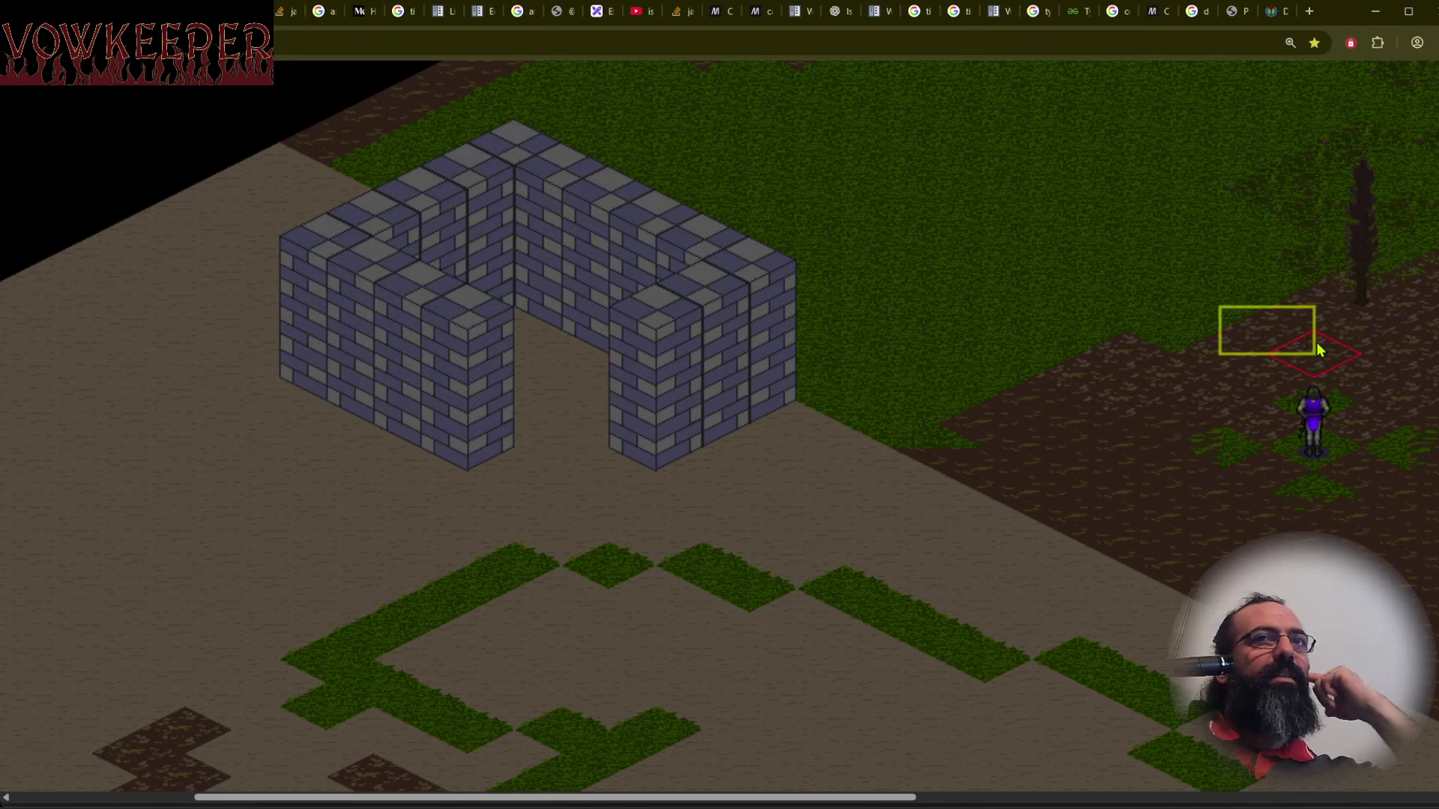
key("ctrl+minus")
key("ctrl+minus")
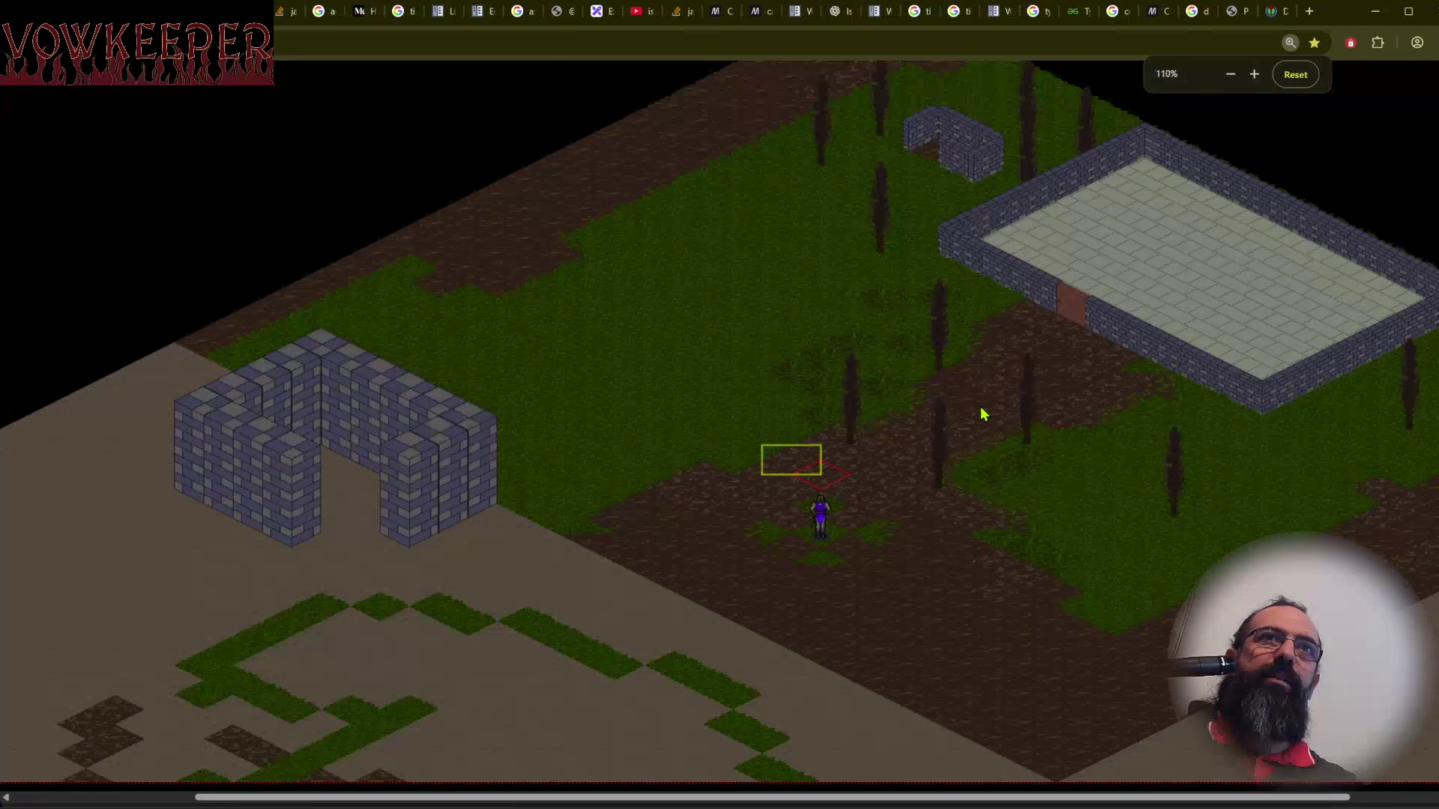
key("ctrl+minus")
key("ctrl+minus")
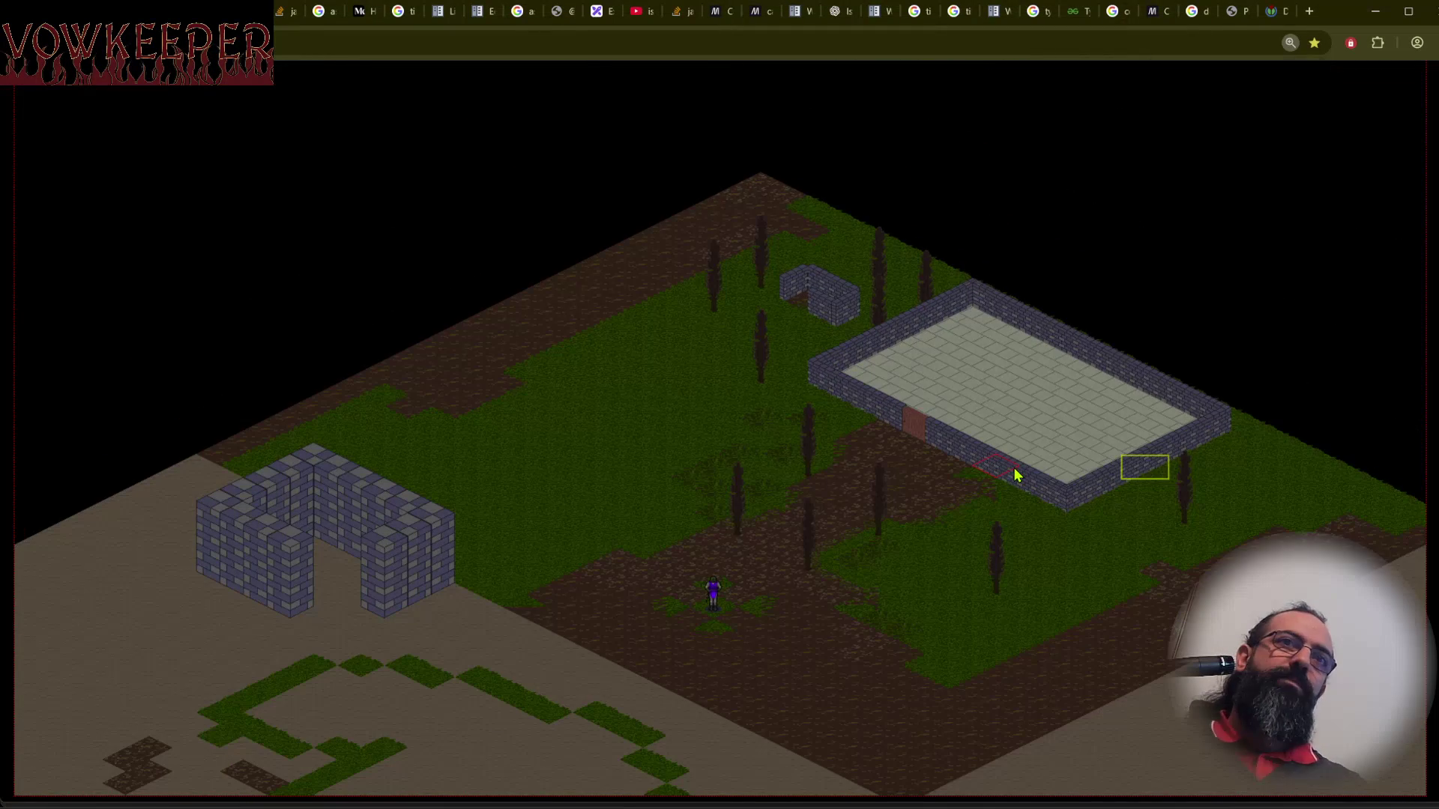
left_click(1274, 15)
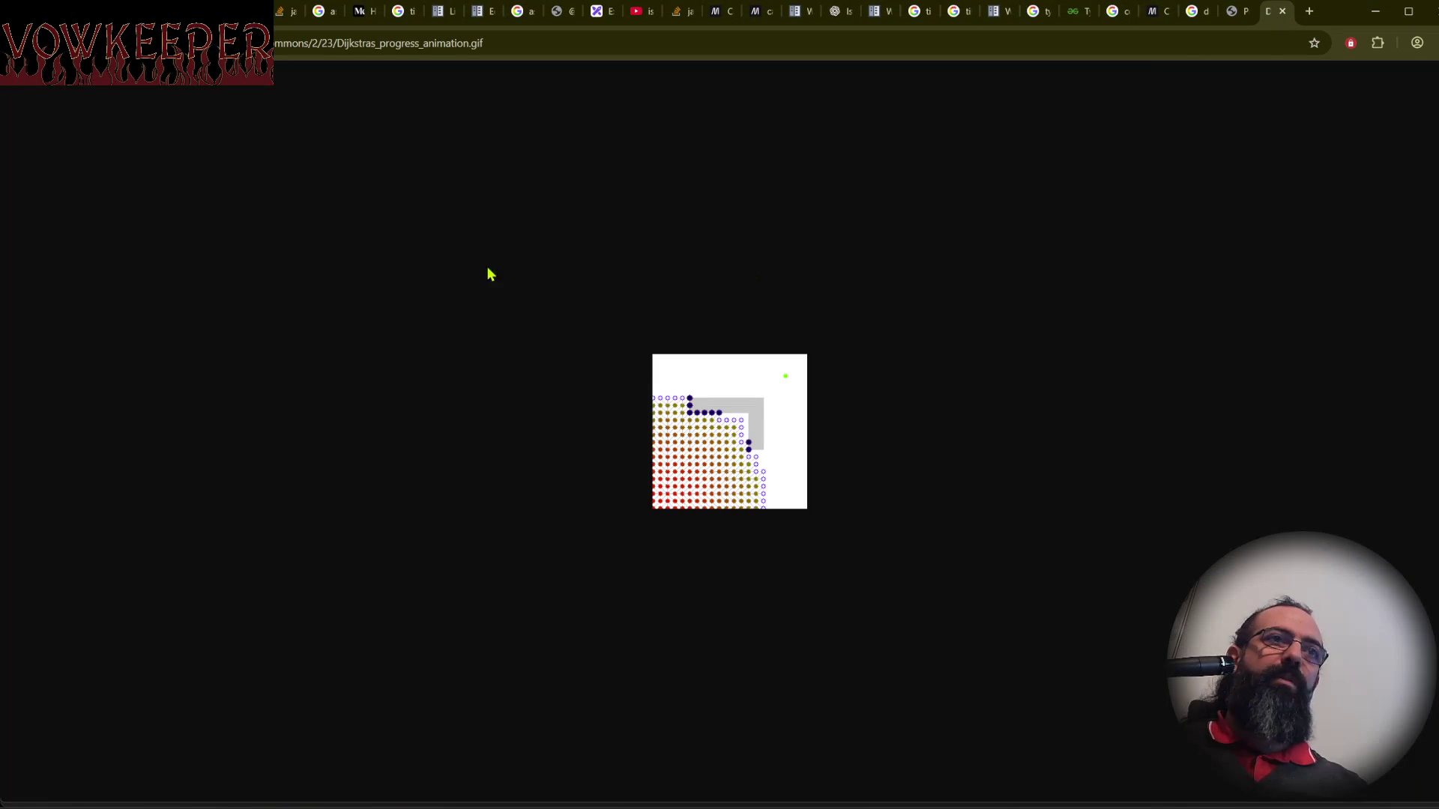
key("alt+Left")
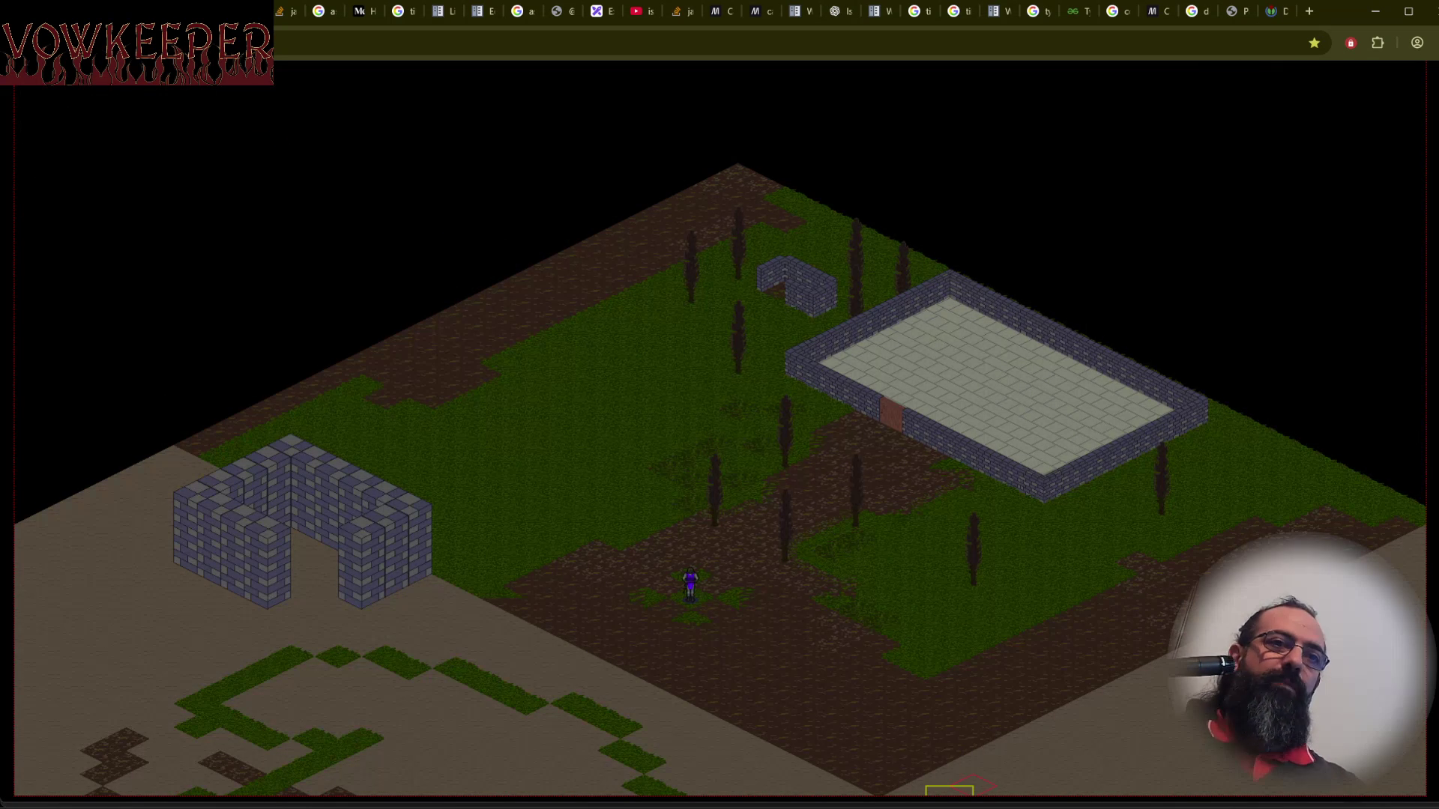
left_click(877, 806)
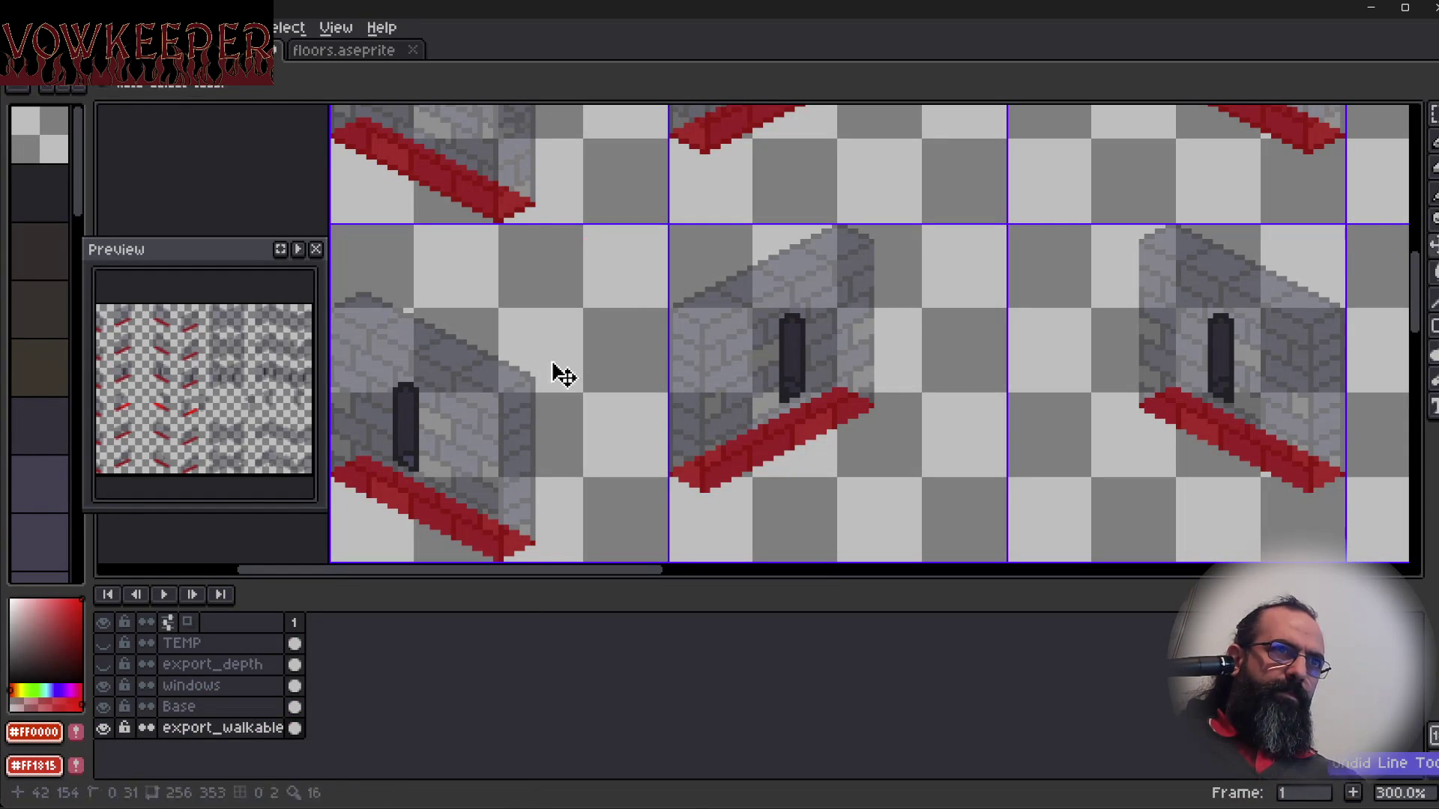
Scroll to the top-left straight wall tiles to check their red strips, then switch back to the game.
scroll(559, 267, "up", 5)
scroll(523, 317, "up", 5)
scroll(592, 382, "left", 2)
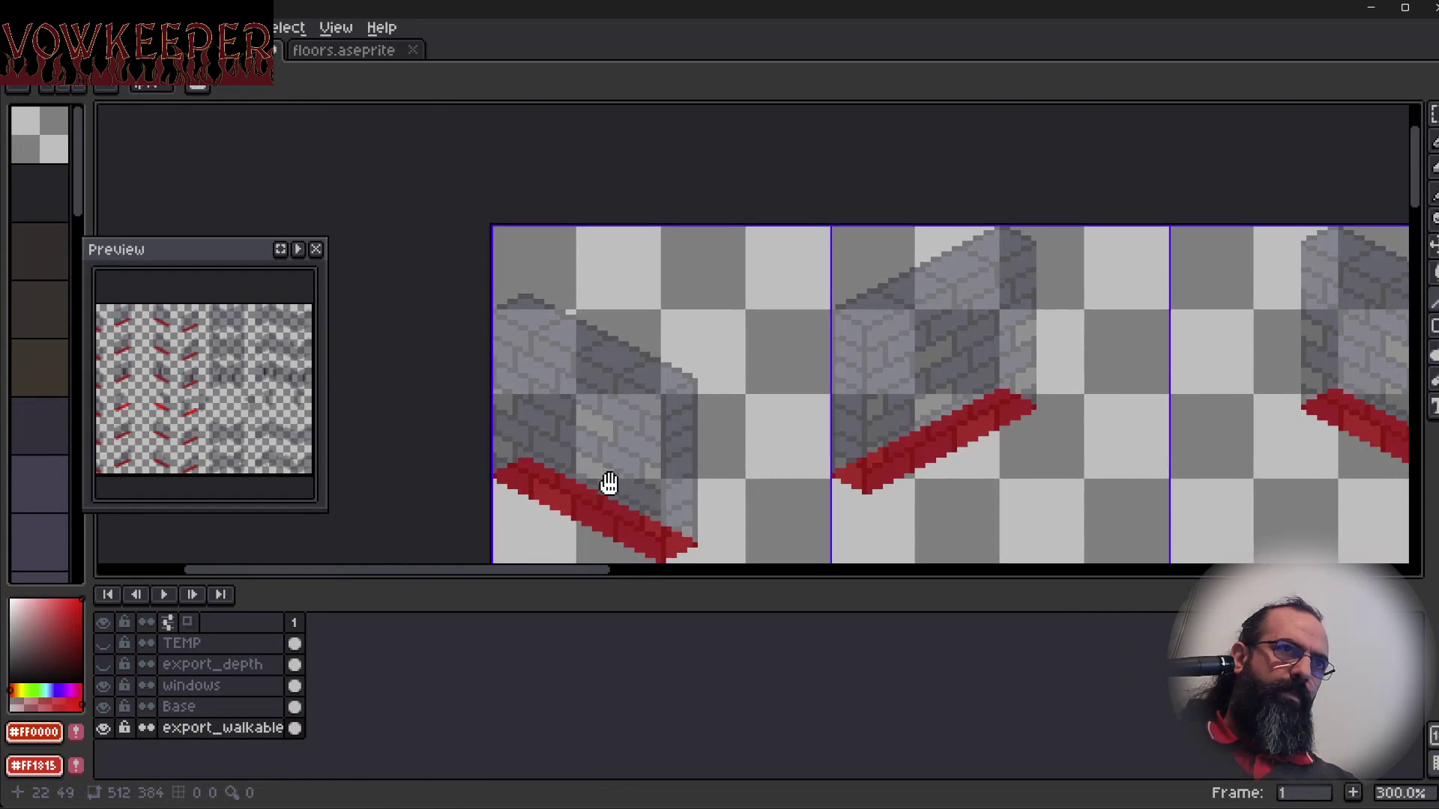
mouse_move(577, 396)
left_mouse_down()
mouse_move(678, 410)
mouse_move(648, 407)
left_mouse_up()
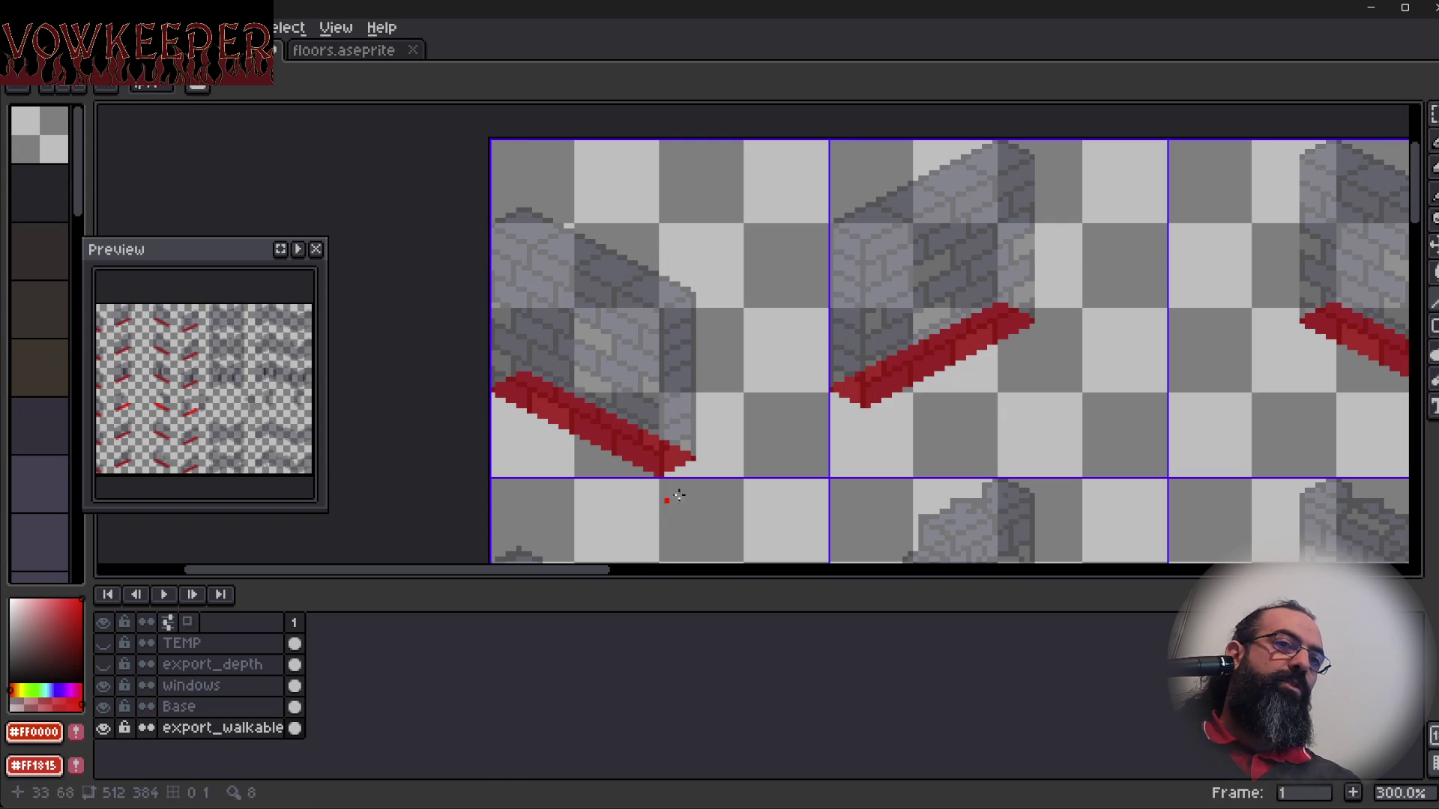
key("alt+Tab")
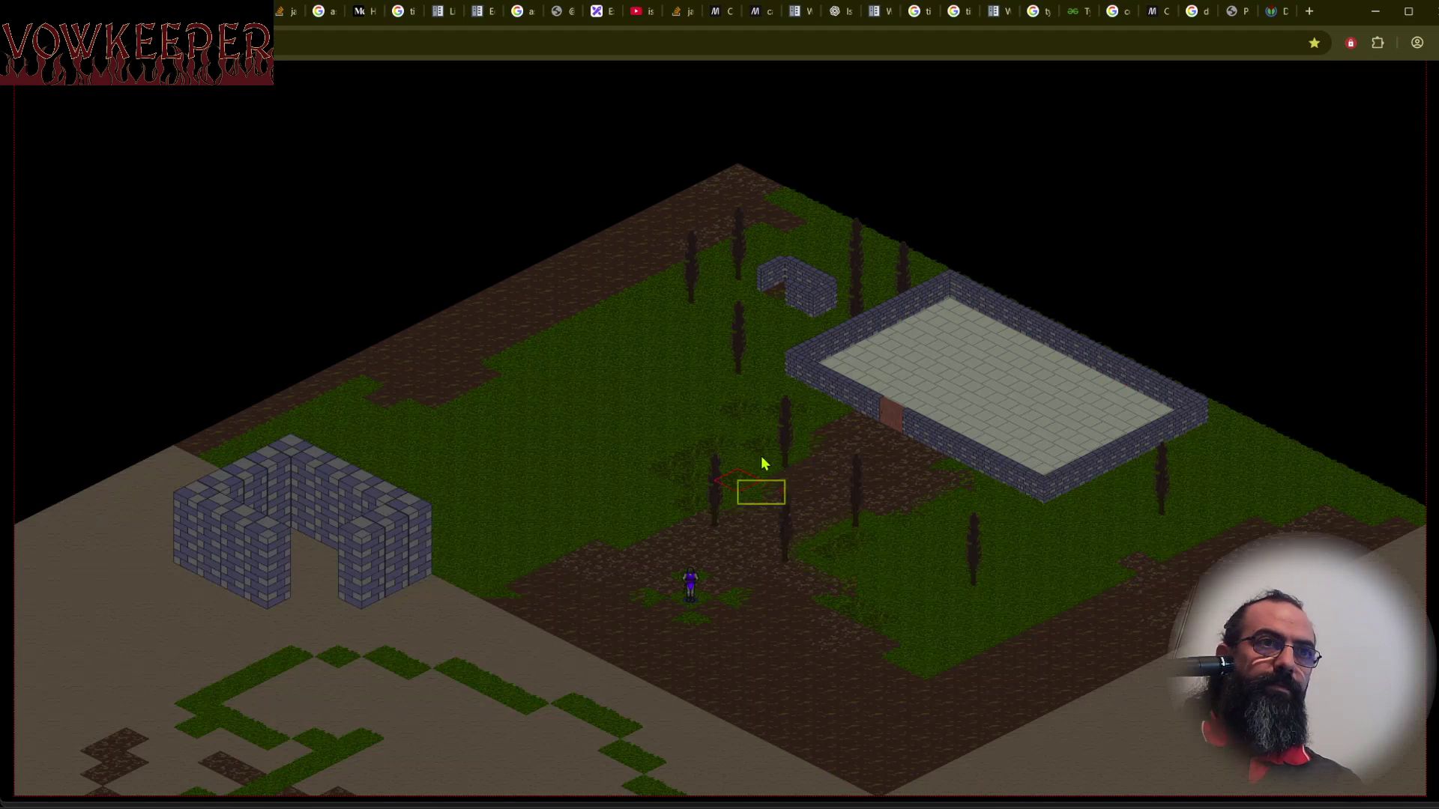
Send the character to seven different dirt-path tiles to test walking, ending by the trees, then return to Aseprite.
scroll(746, 616, "up", 4, "ctrl")
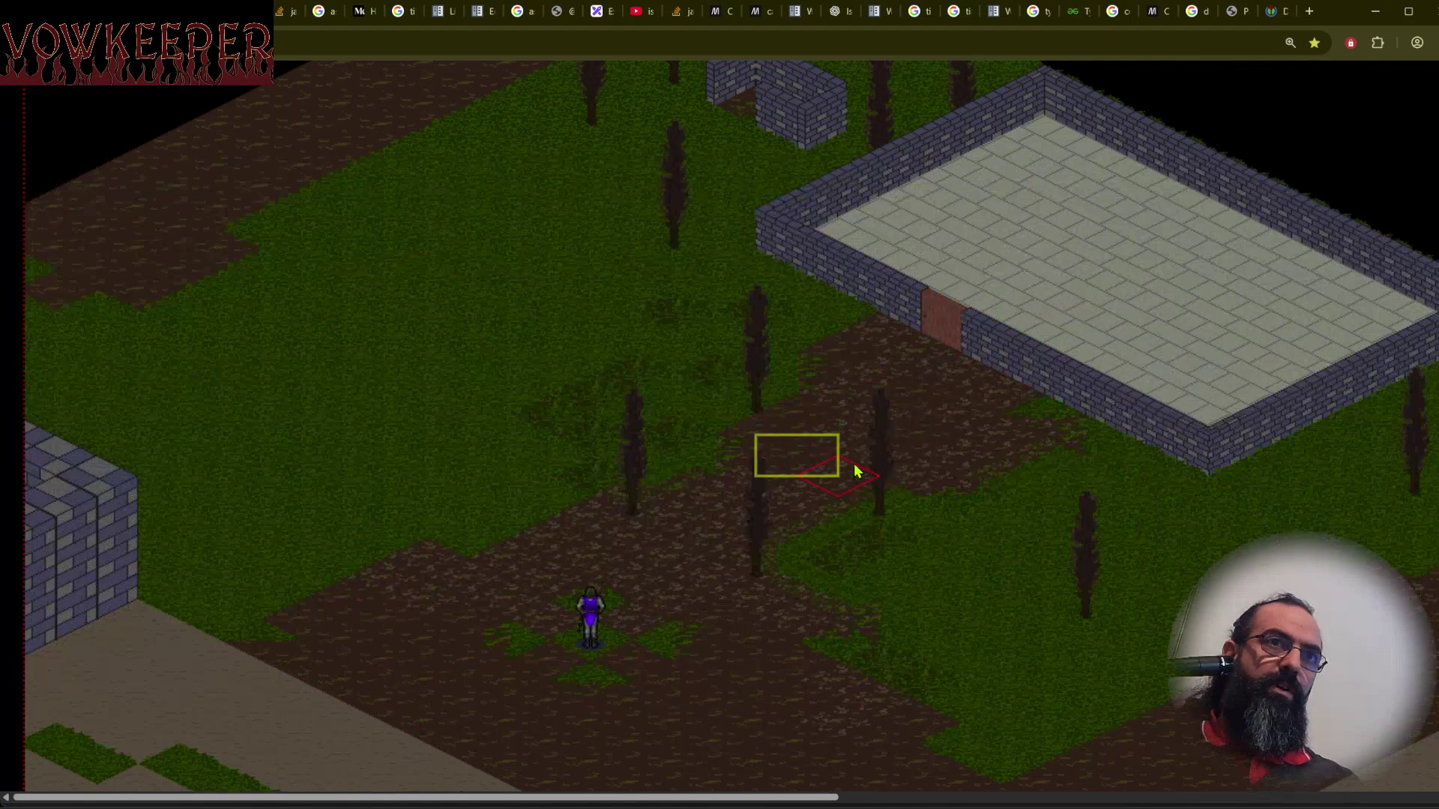
left_click(596, 651)
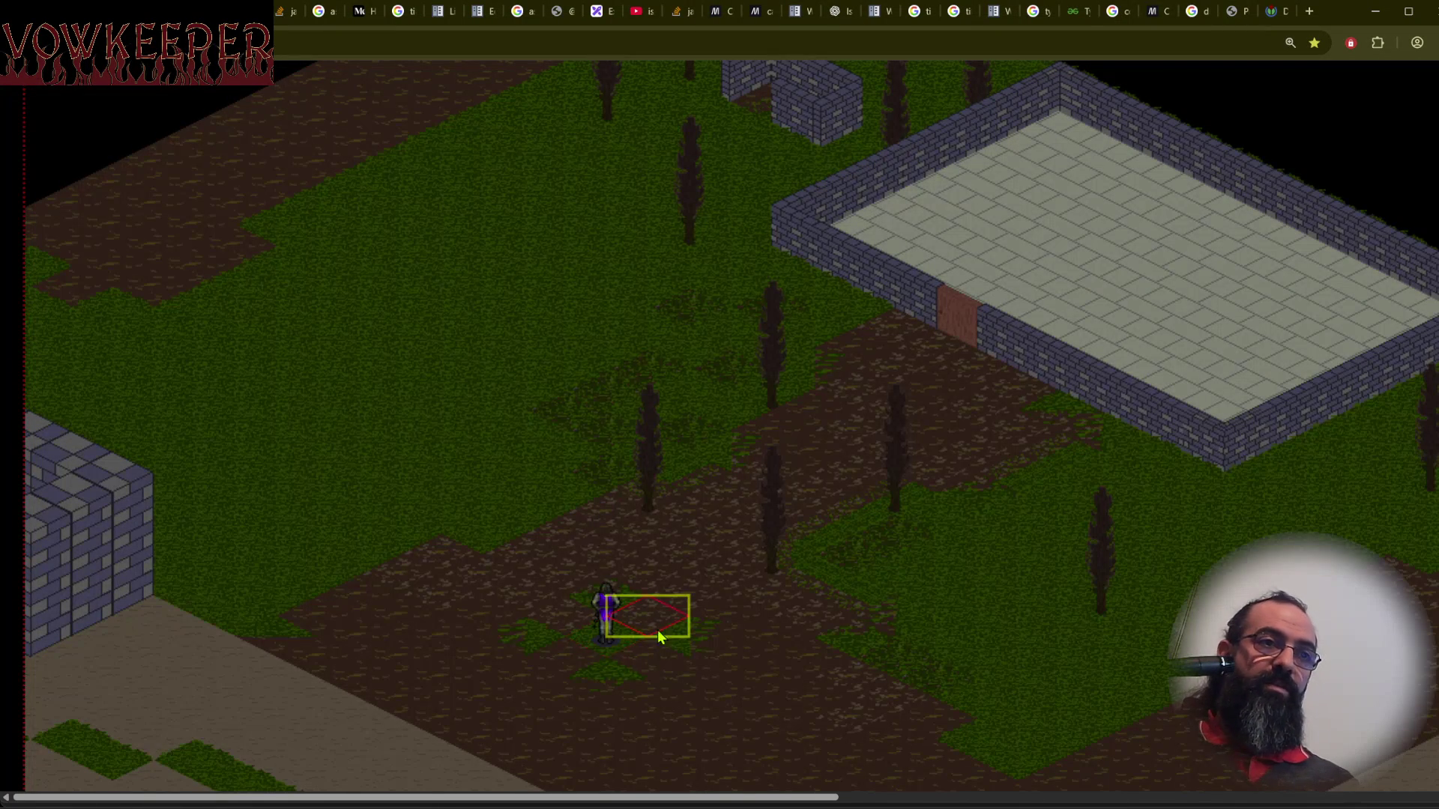
left_click(693, 578)
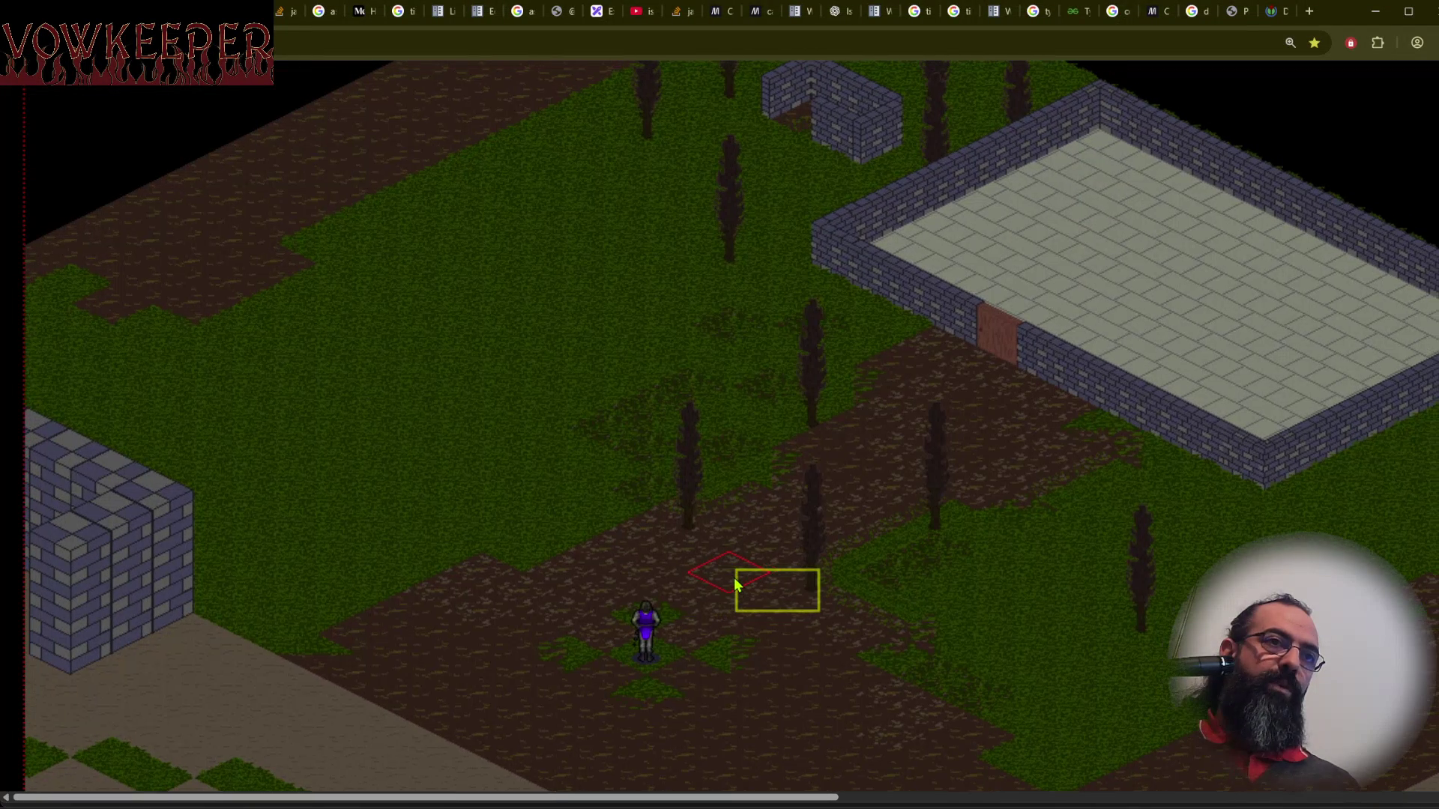
left_click(653, 675)
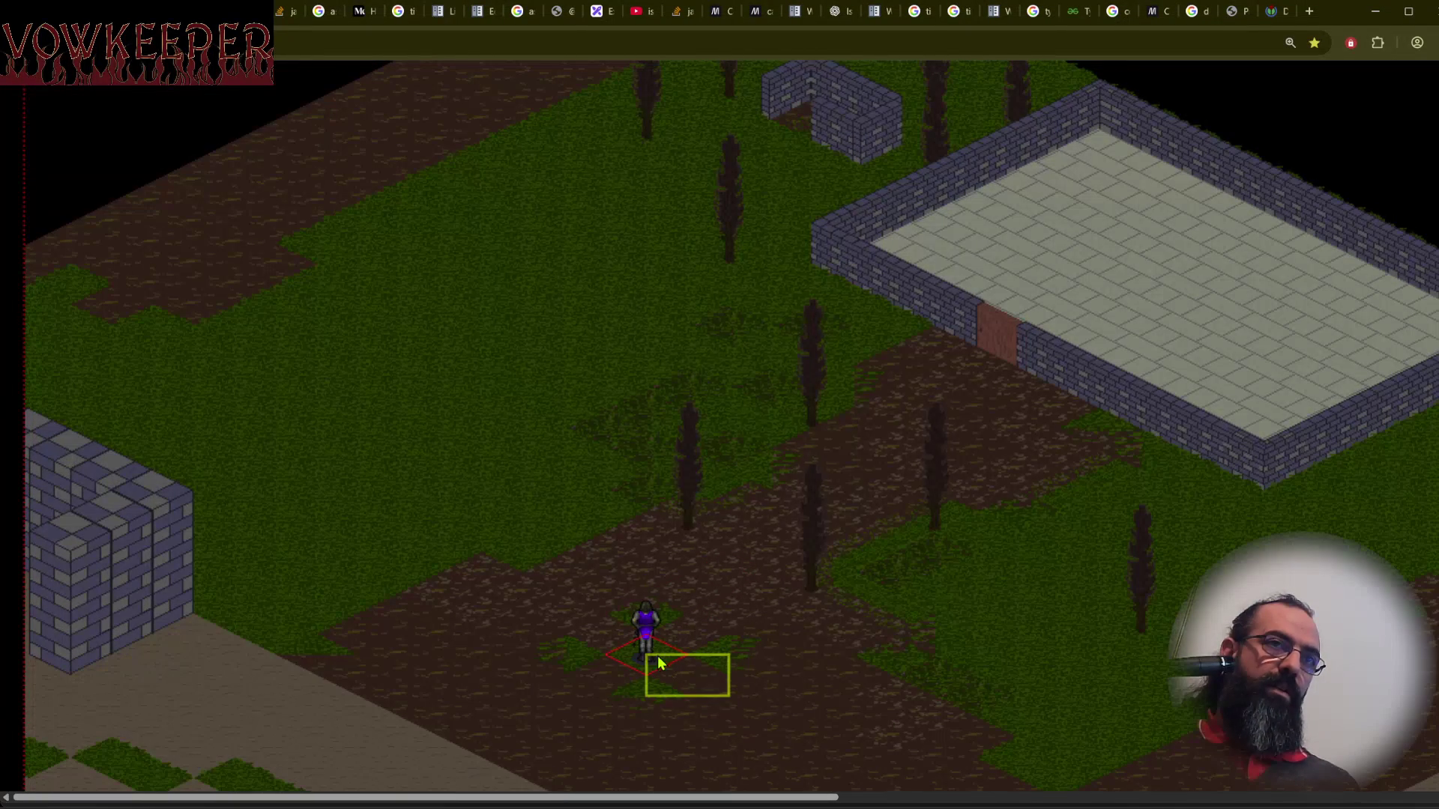
left_click(915, 619)
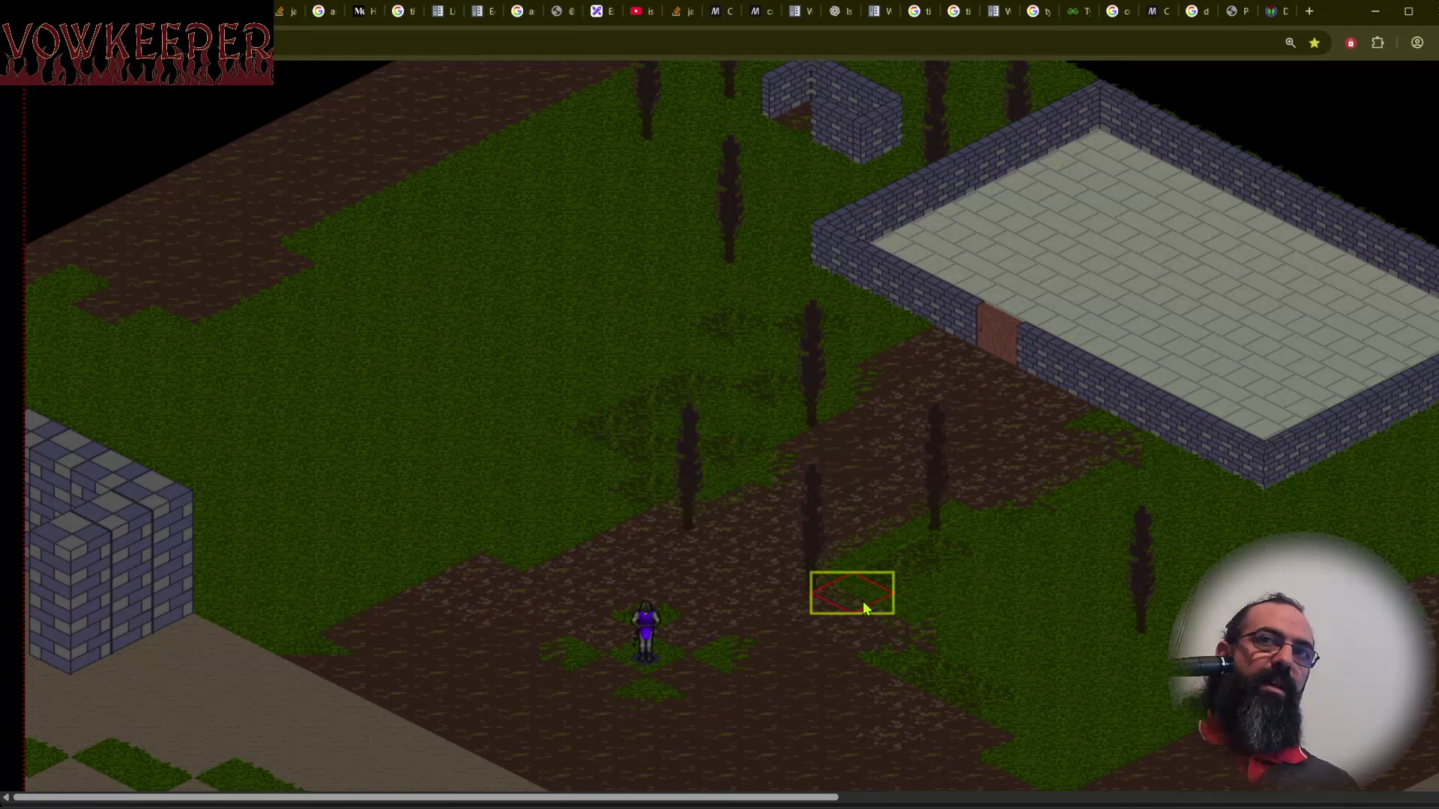
left_click(954, 594)
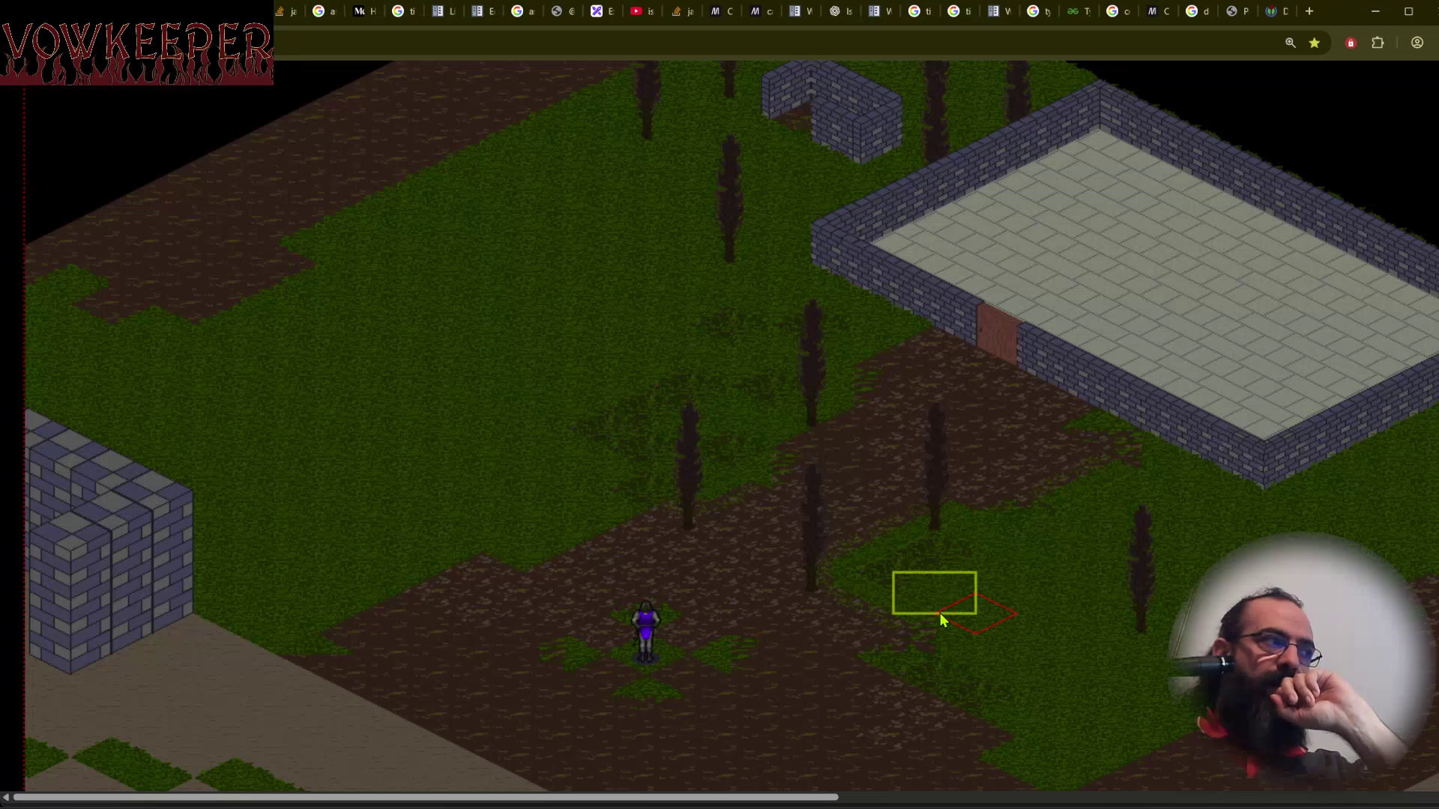
left_click(798, 613)
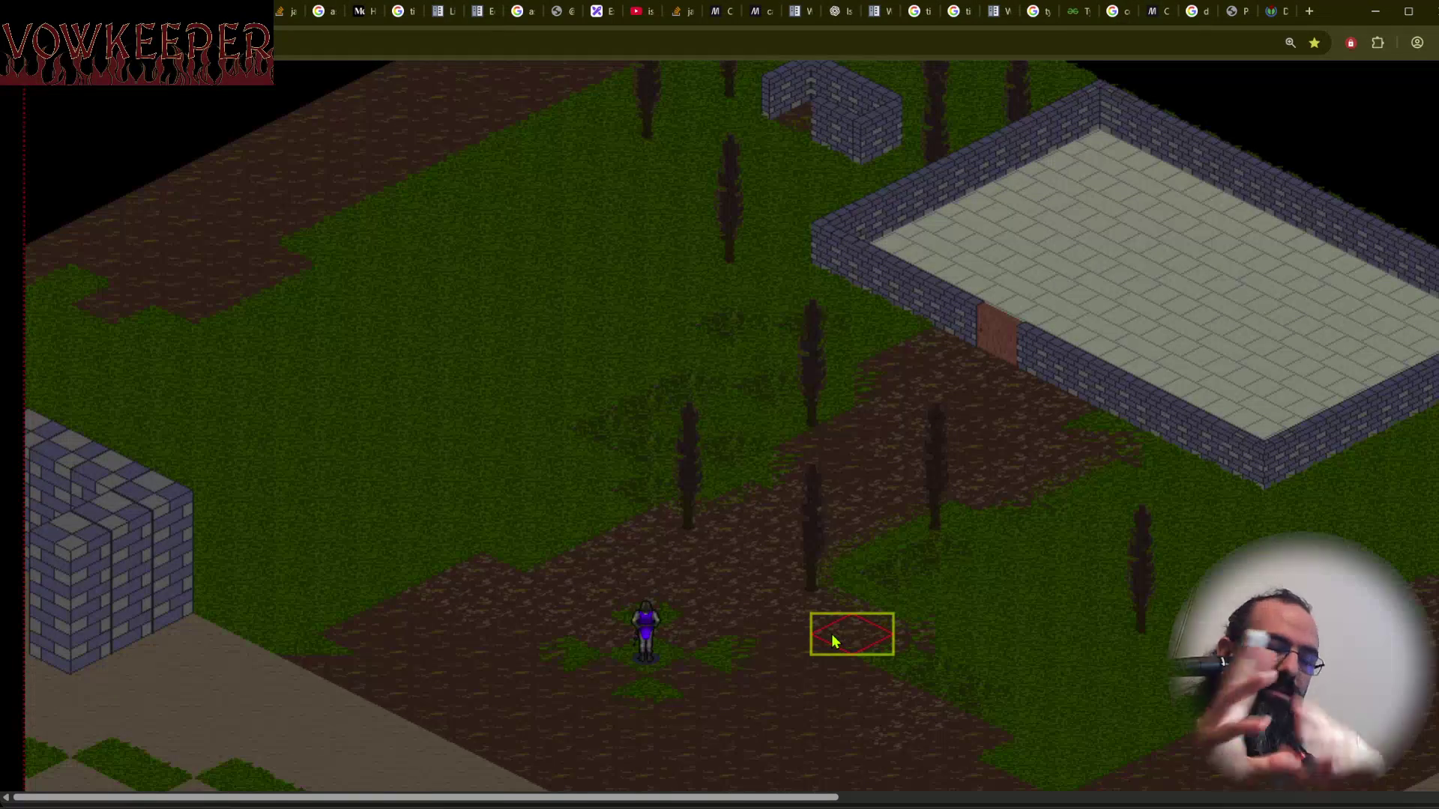
left_click(874, 605)
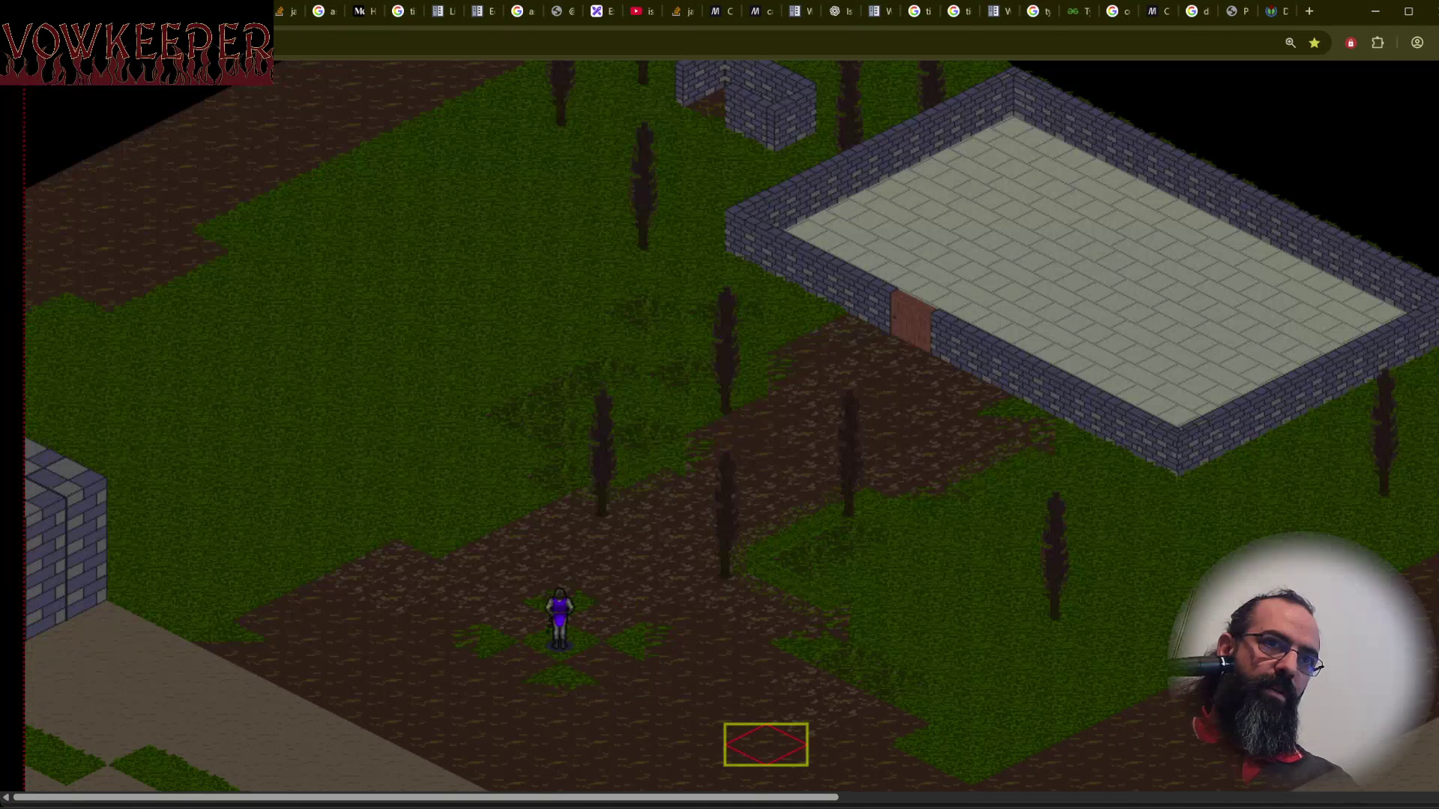
key("alt+Tab")
Glance at the stone wall sprite, then zoom and pan across the floors sprite's floor tiles.
left_click_drag(630, 400, 578, 427)
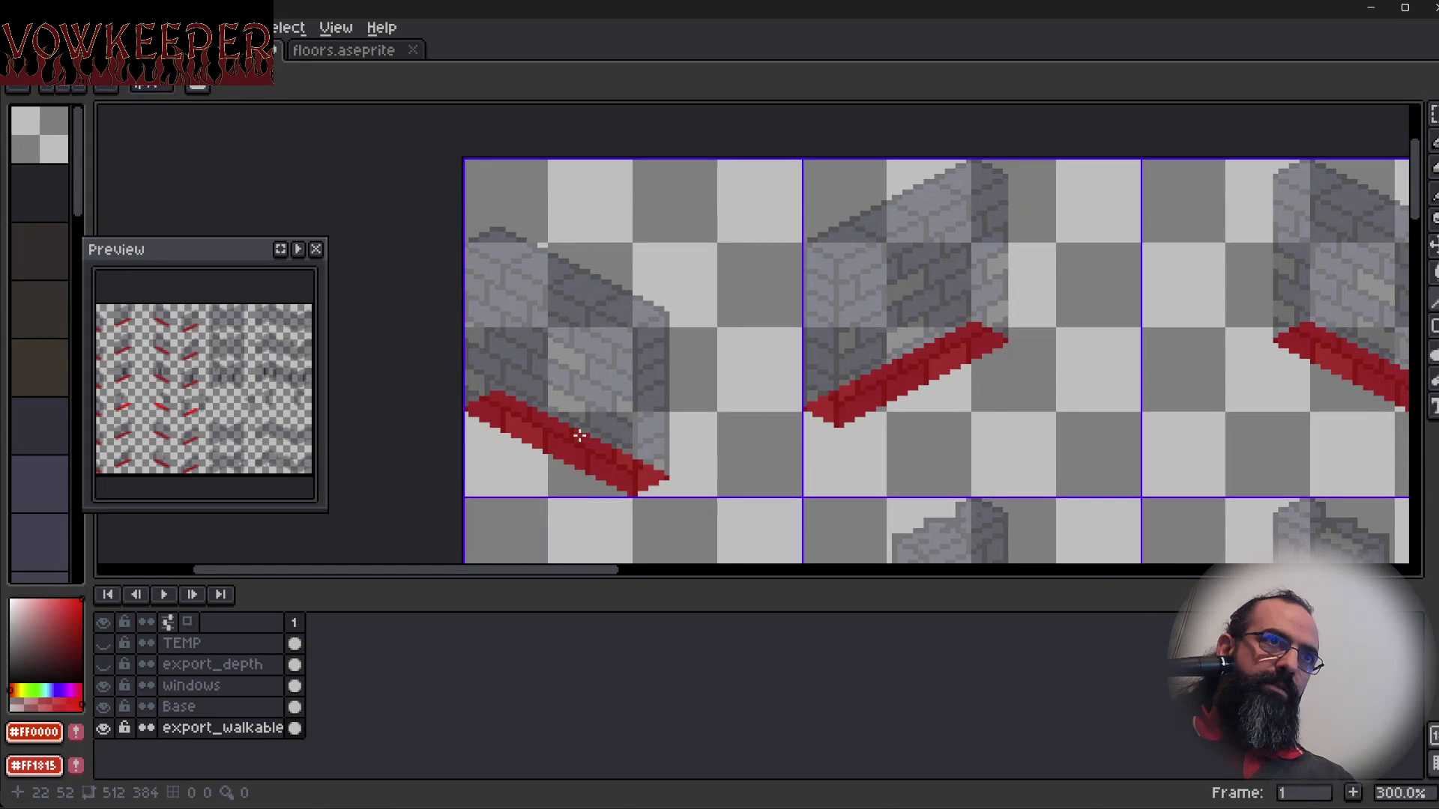
left_click(292, 49)
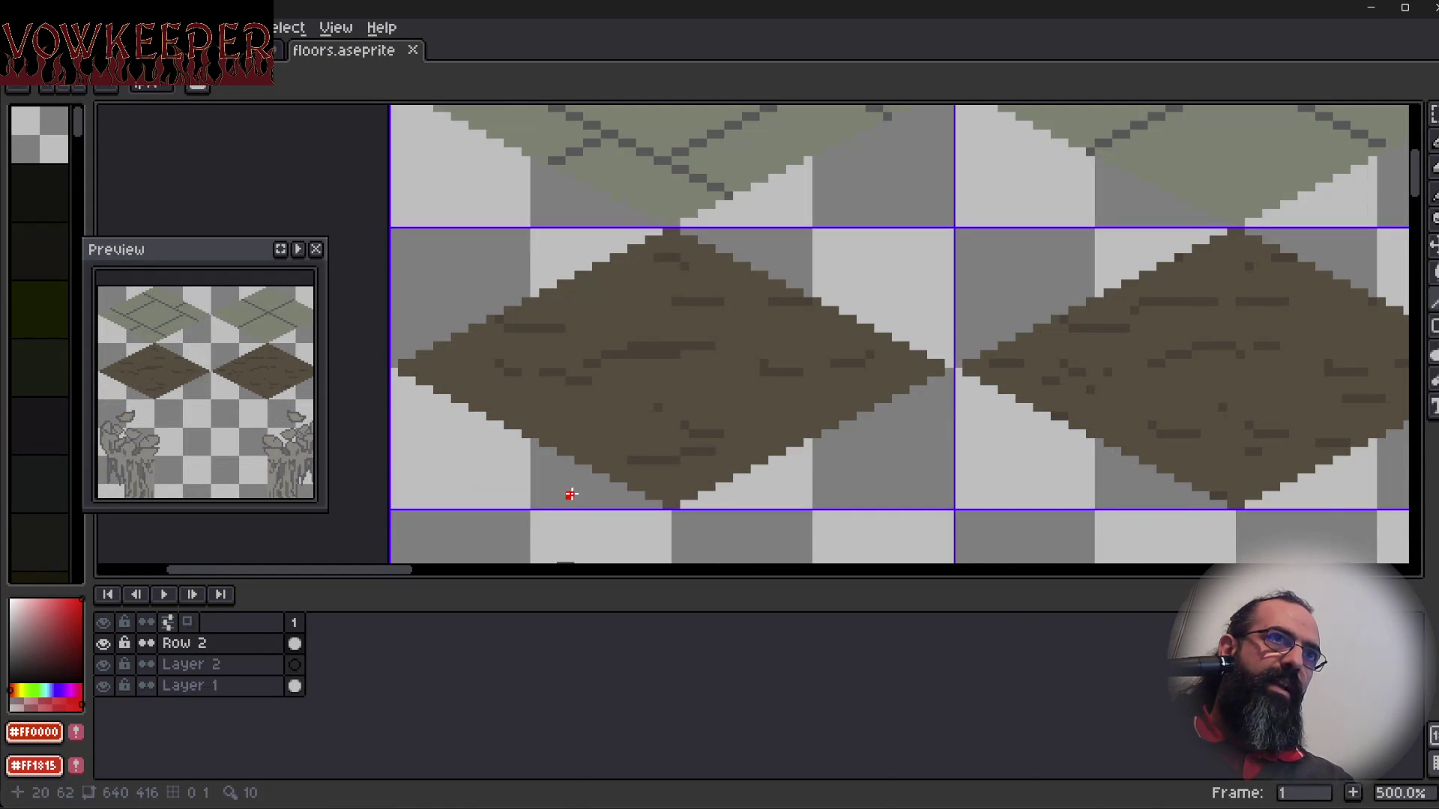
scroll(587, 400, "up", 2)
left_click_drag(597, 392, 693, 377)
scroll(692, 377, "down", 1)
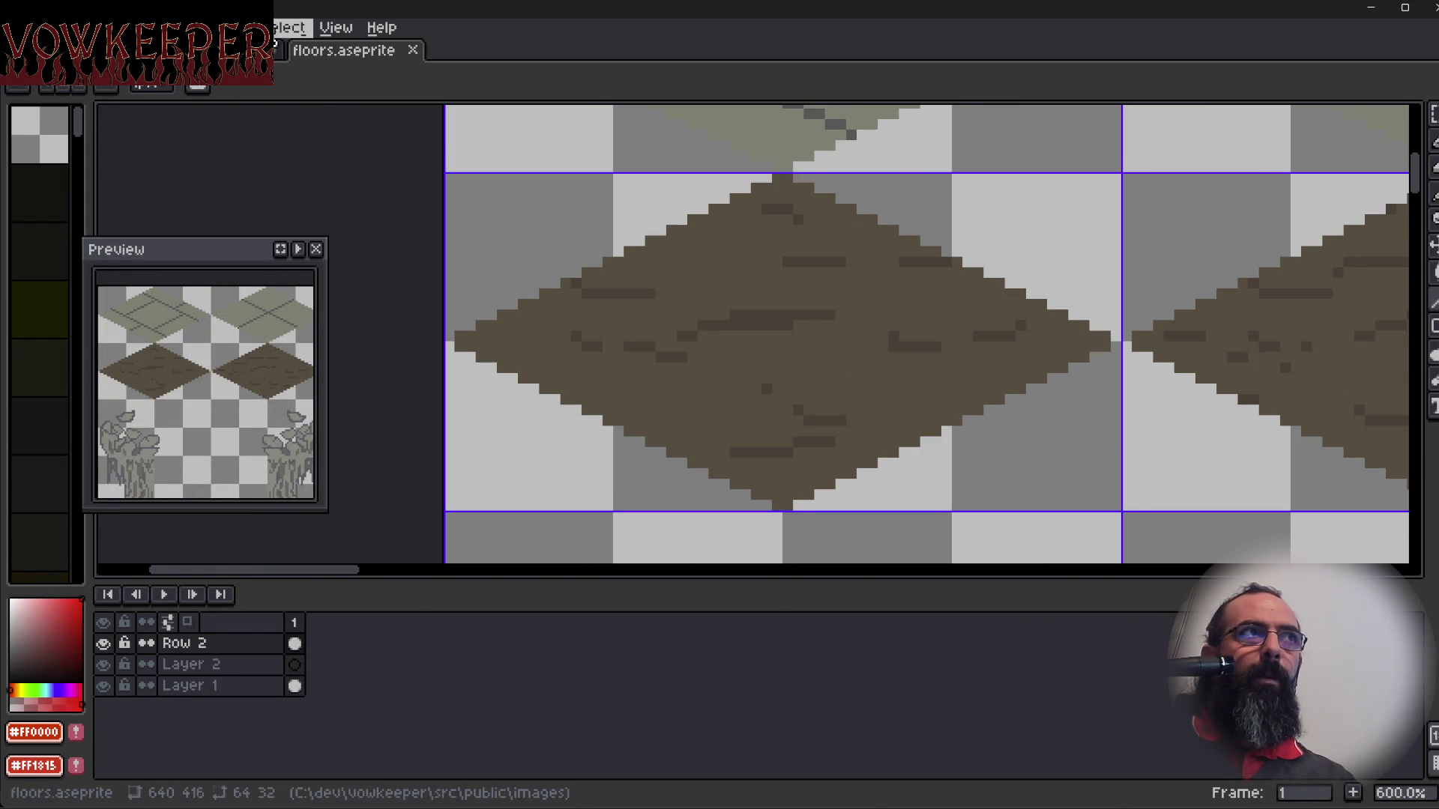
Back in stonewall.aseprite, zoom and pan along a wall's red stripe, then open floors.aseprite.
left_click(279, 49)
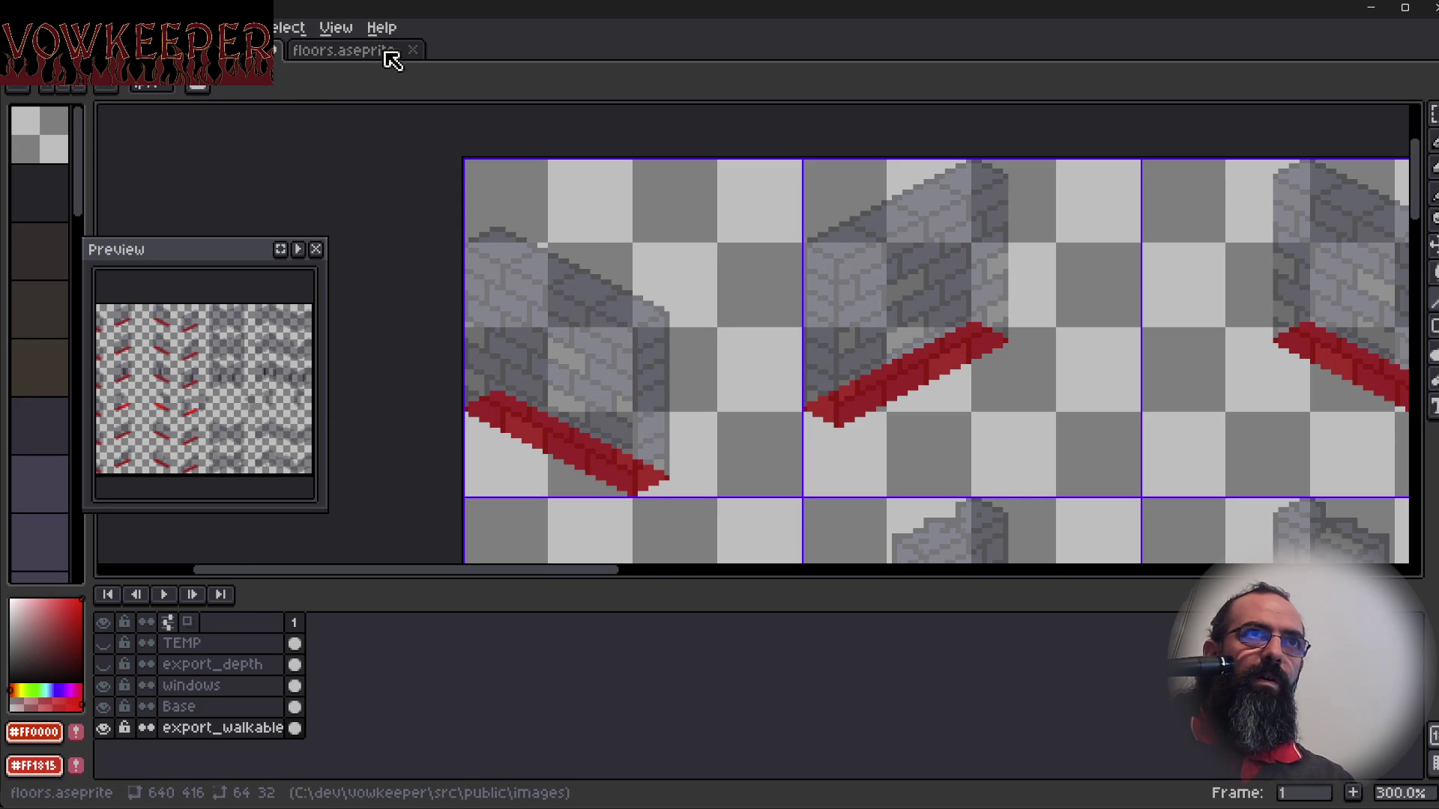
scroll(842, 264, "up", 4)
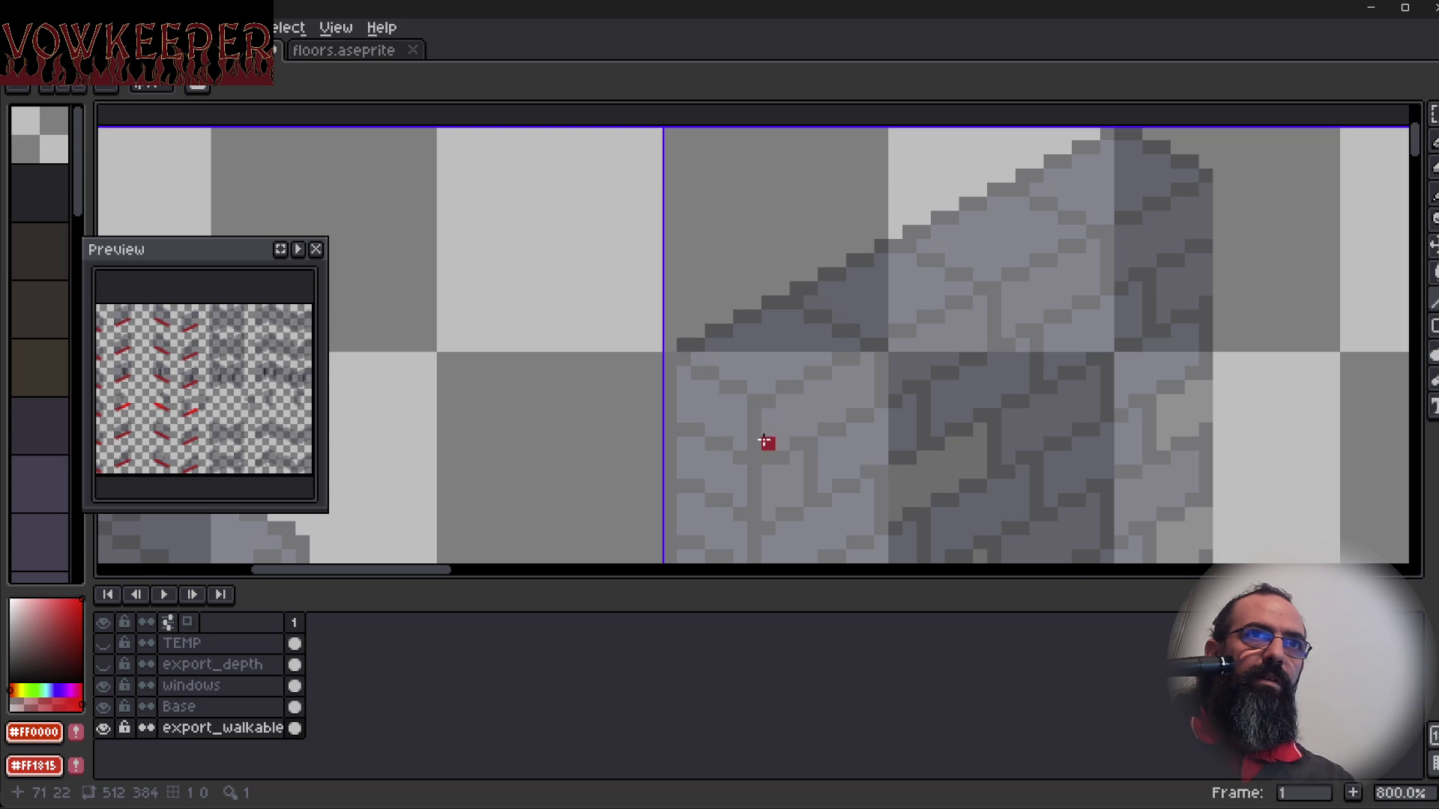
scroll(787, 300, "down", 2)
scroll(757, 379, "down", 1)
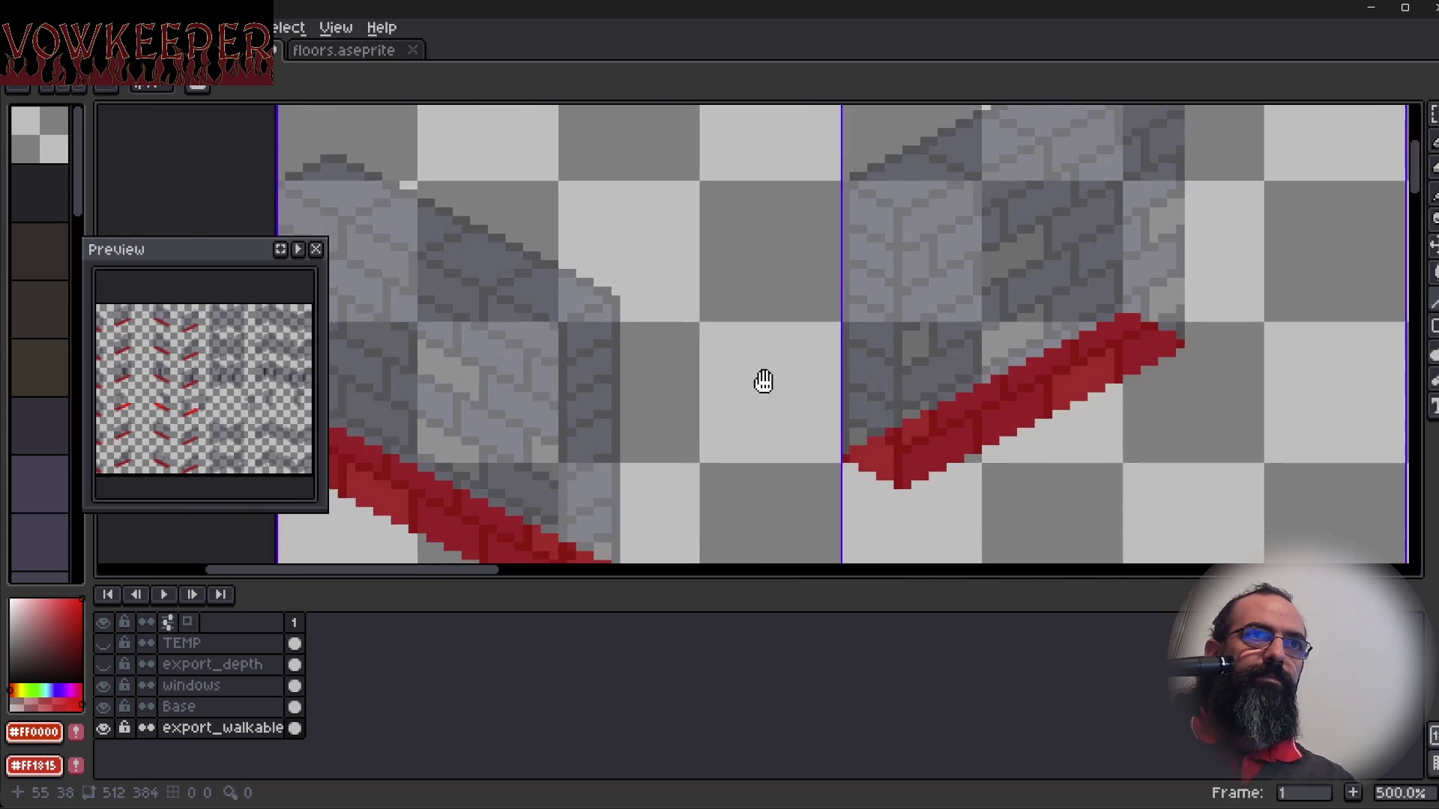
mouse_move(685, 466)
left_mouse_down()
mouse_move(717, 467)
mouse_move(723, 482)
mouse_move(758, 434)
left_mouse_up()
scroll(667, 517, "up", 3)
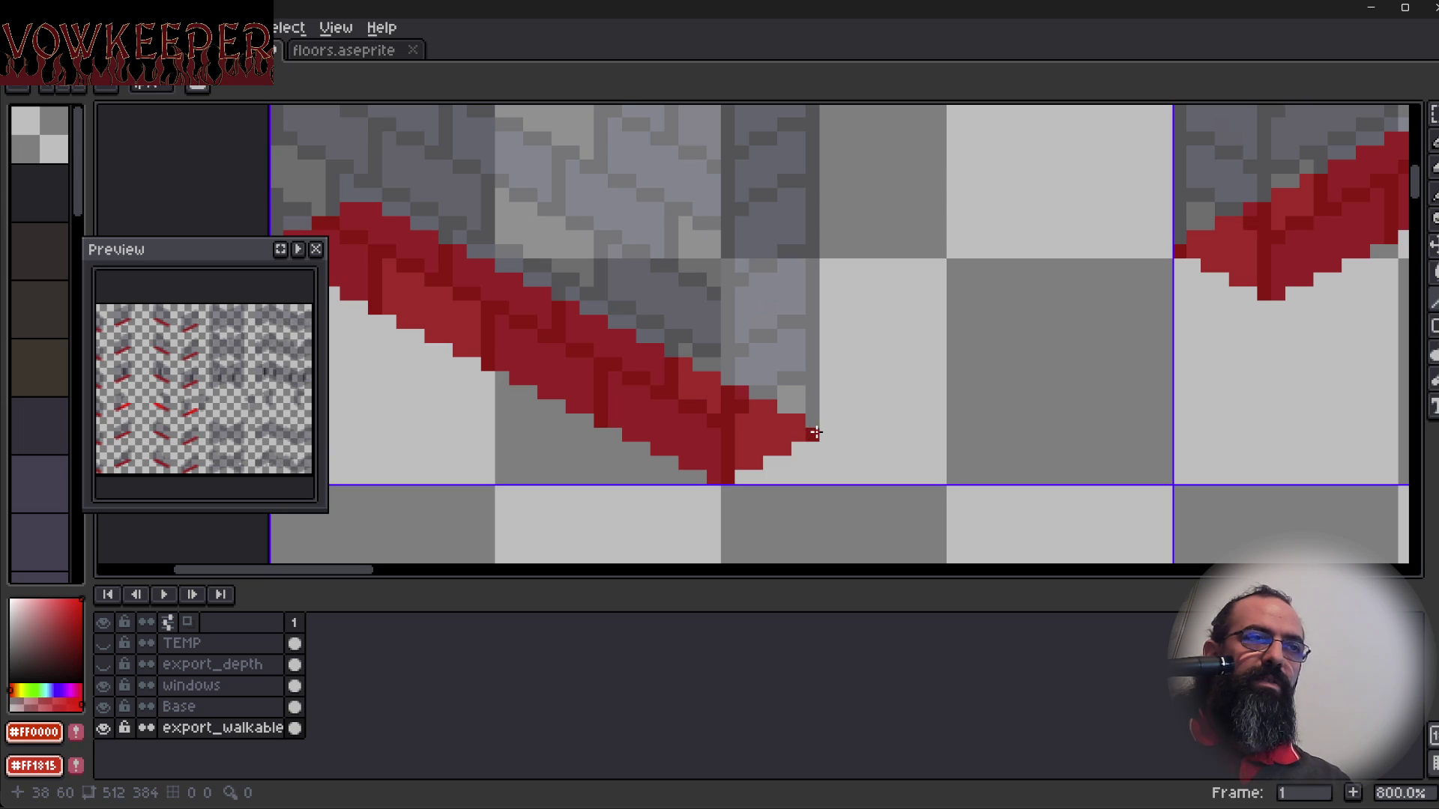
left_click_drag(459, 344, 505, 433)
left_click(341, 50)
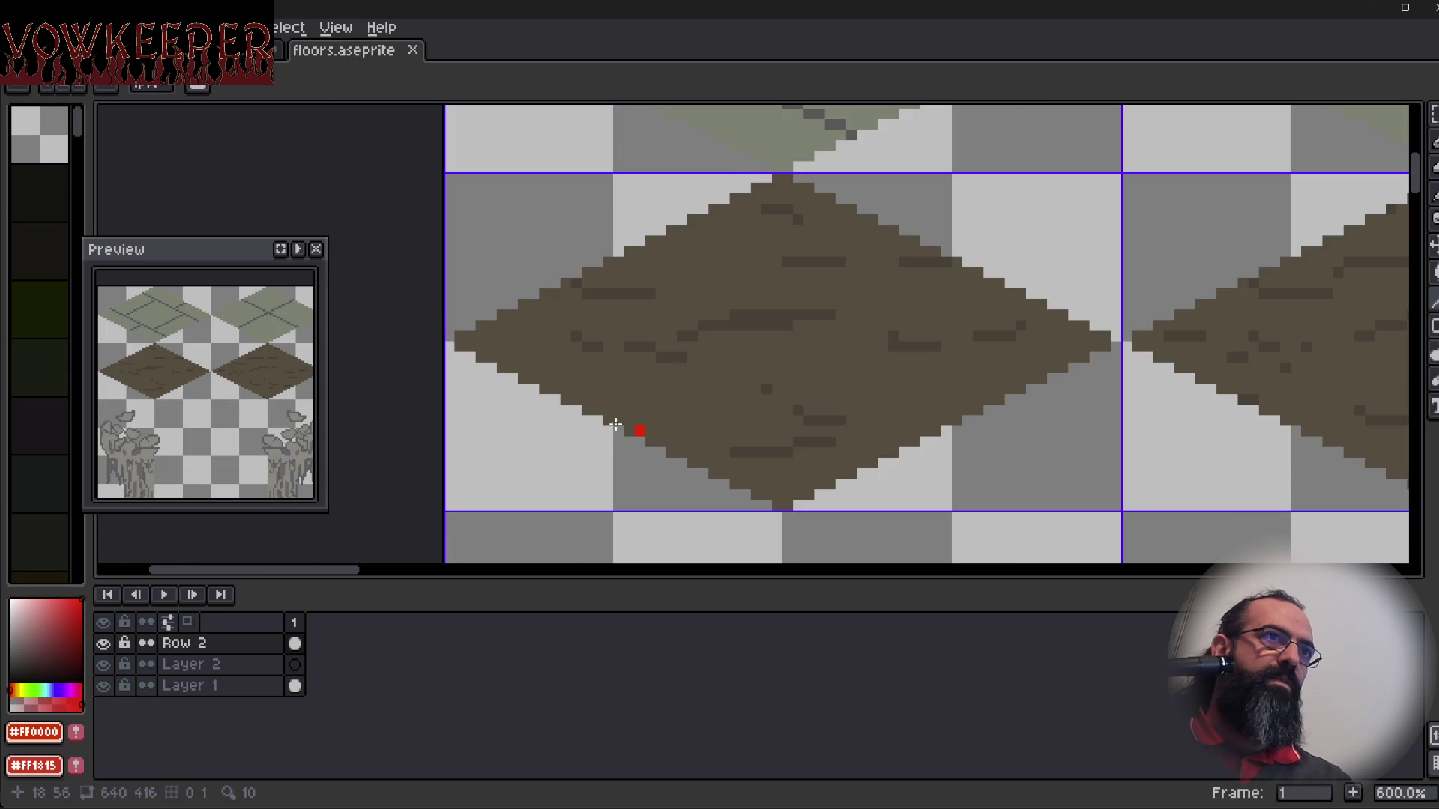
scroll(578, 353, "up", 3)
scroll(629, 530, "down", 1)
scroll(582, 476, "down", 2)
left_click_drag(582, 476, 629, 367)
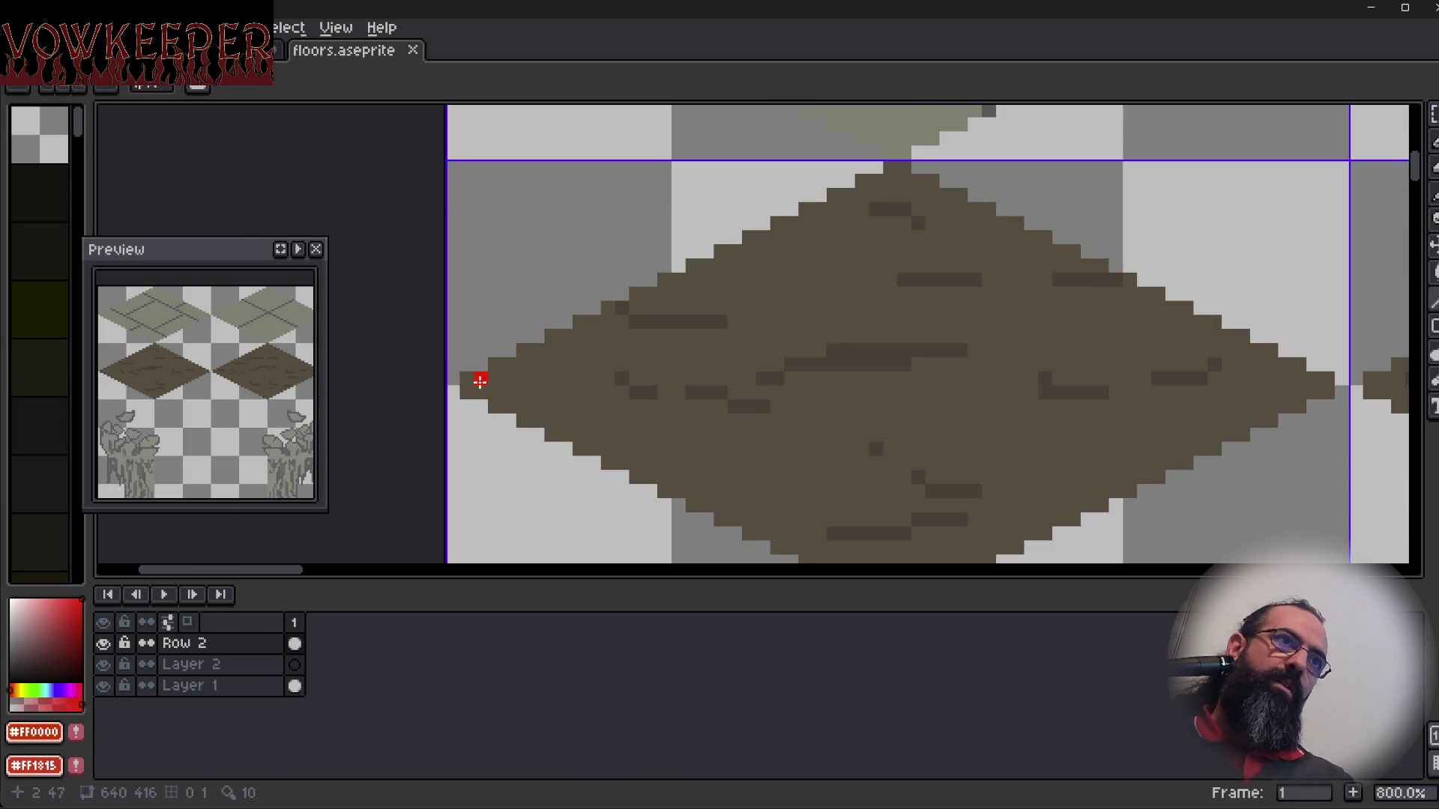
mouse_move(468, 379)
left_mouse_down()
mouse_move(736, 250)
mouse_move(711, 259)
mouse_move(724, 256)
left_mouse_up()
left_click(764, 237)
key("ctrl+z")
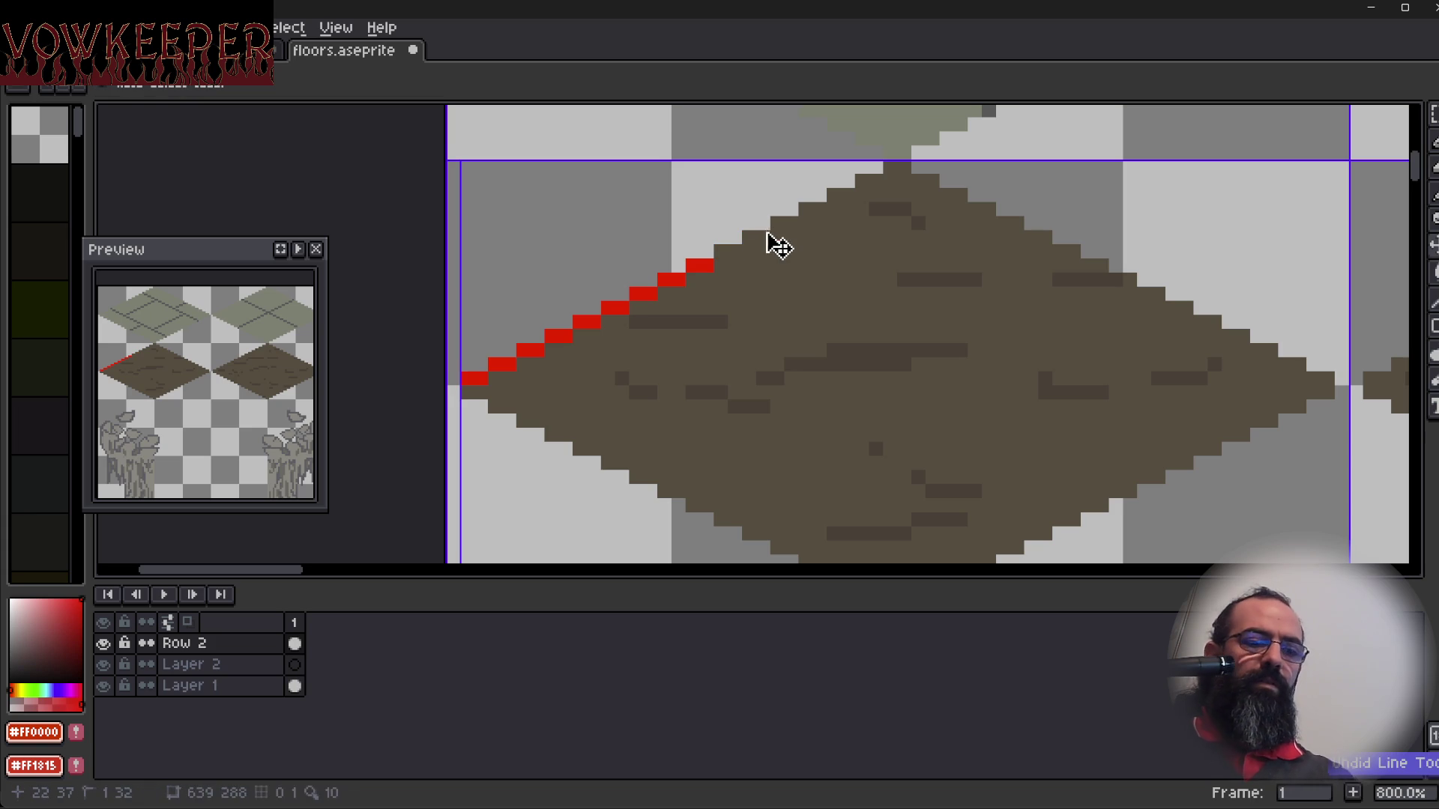
left_click(749, 237)
left_click(764, 236)
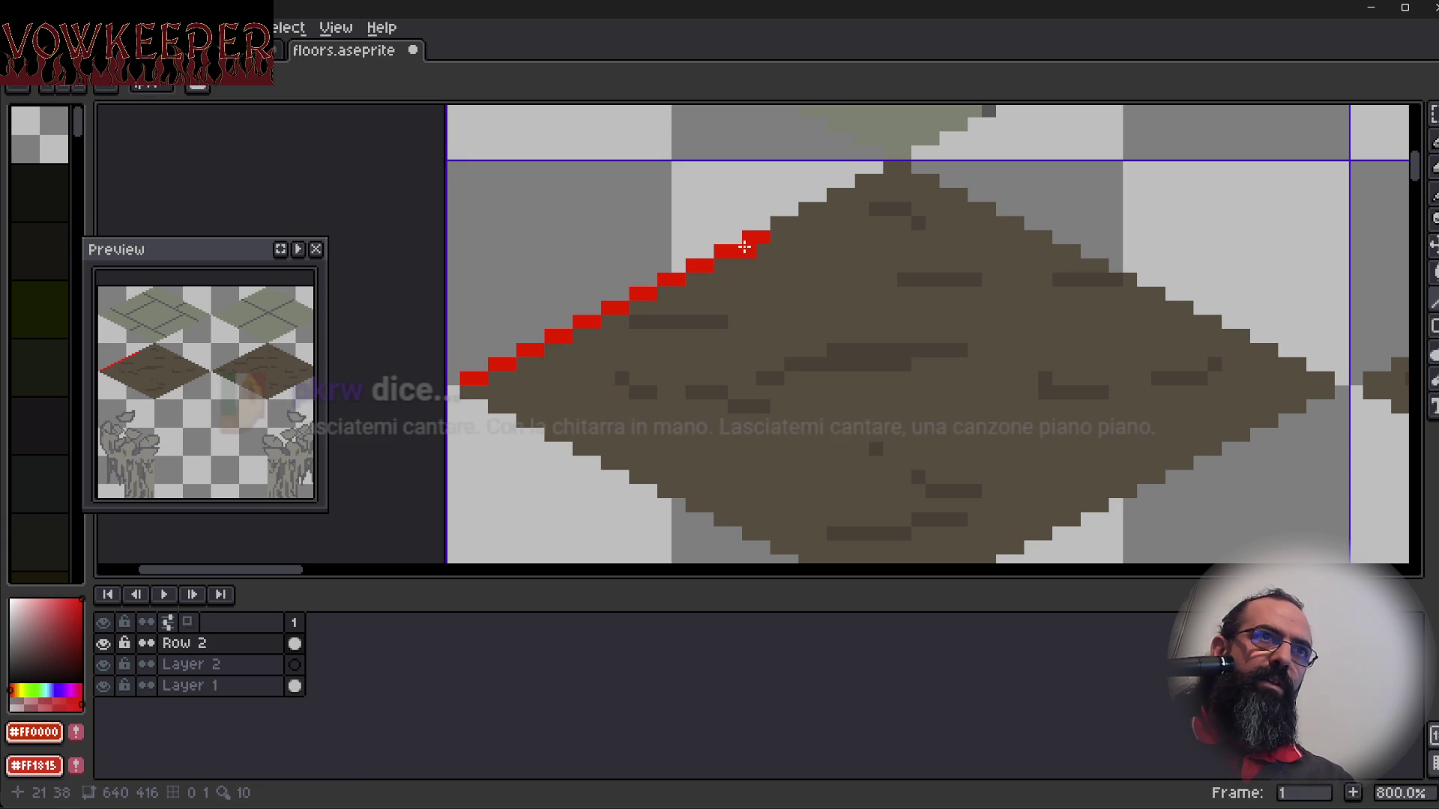
left_click(776, 223)
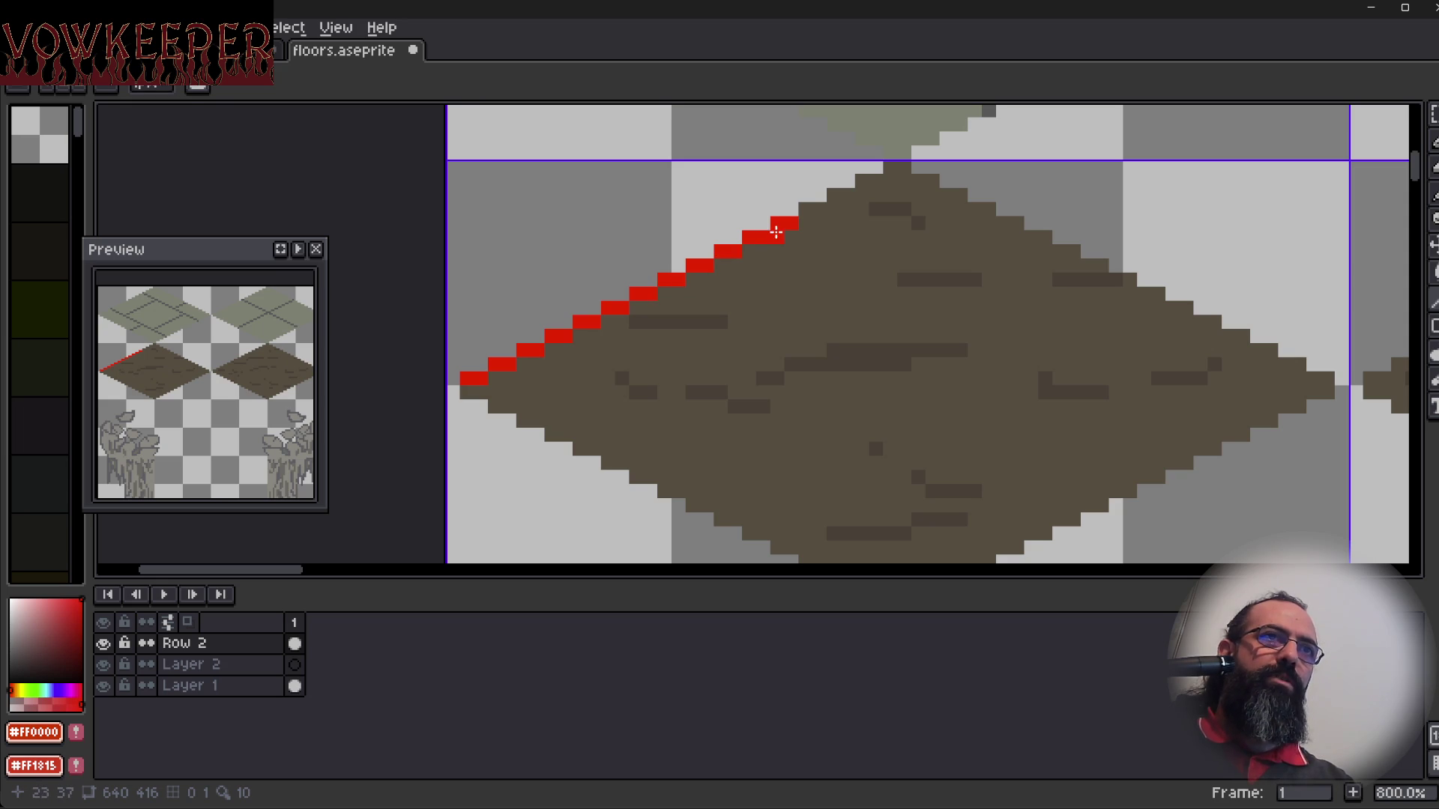
left_click(803, 211)
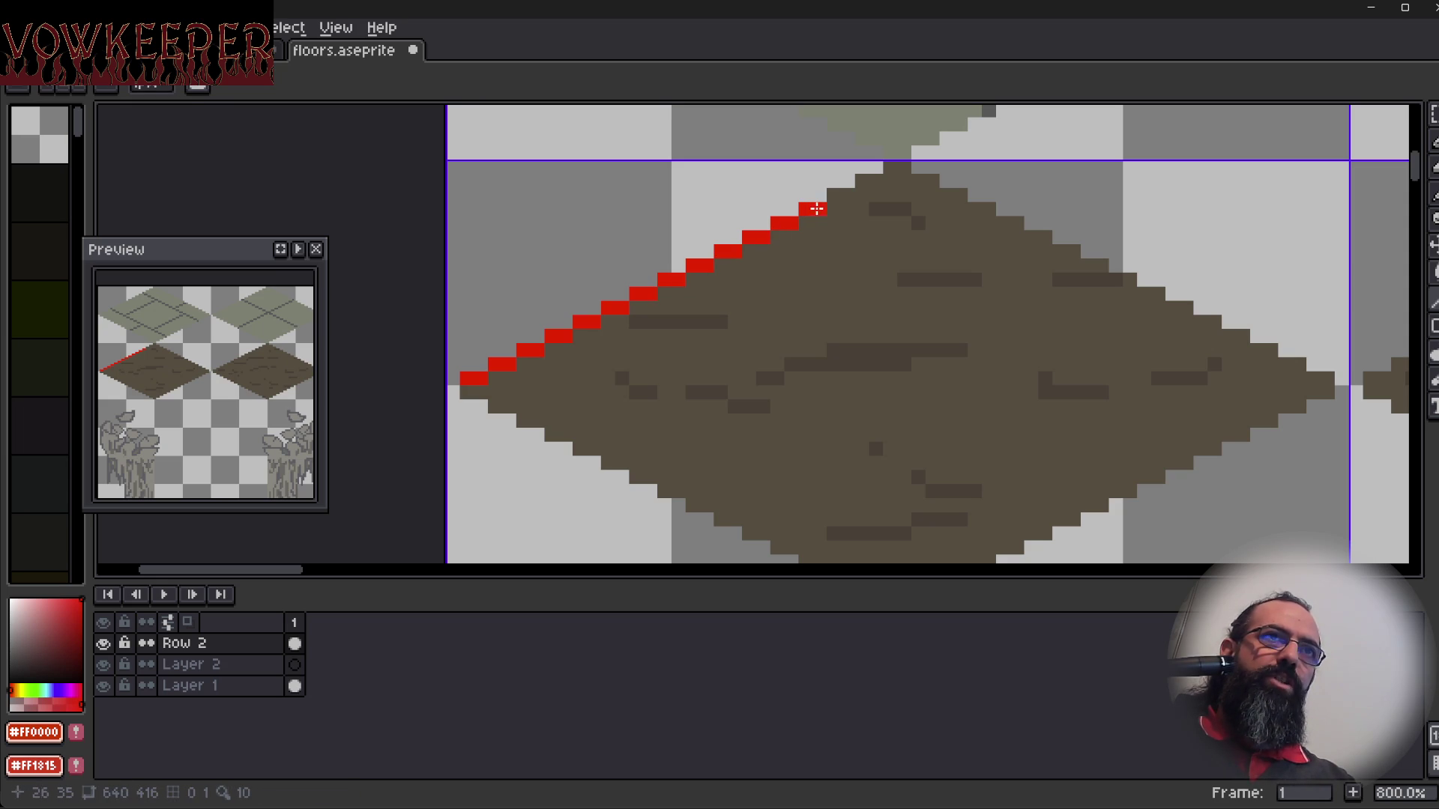
left_click_drag(839, 196, 852, 195)
left_click(869, 180)
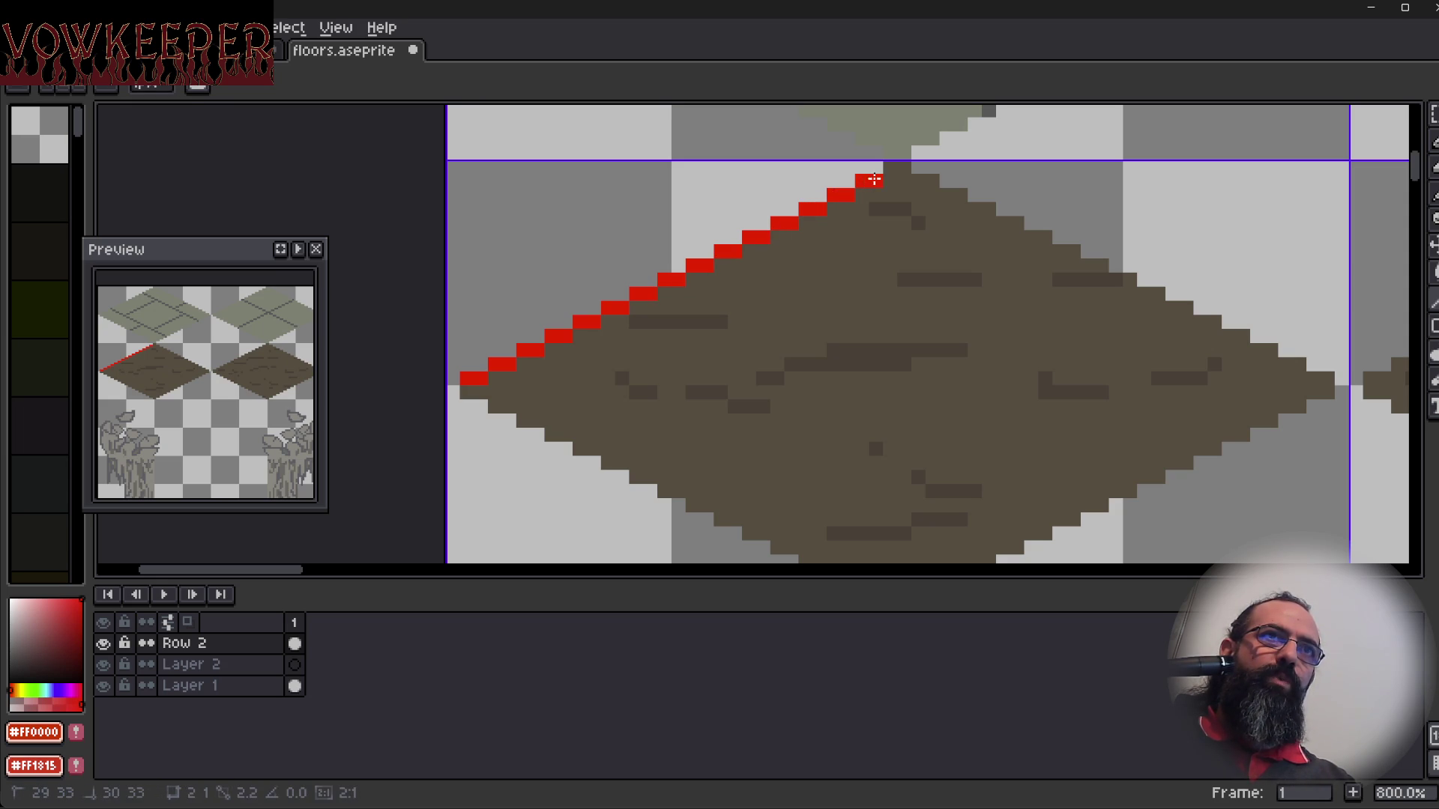
left_click(889, 167)
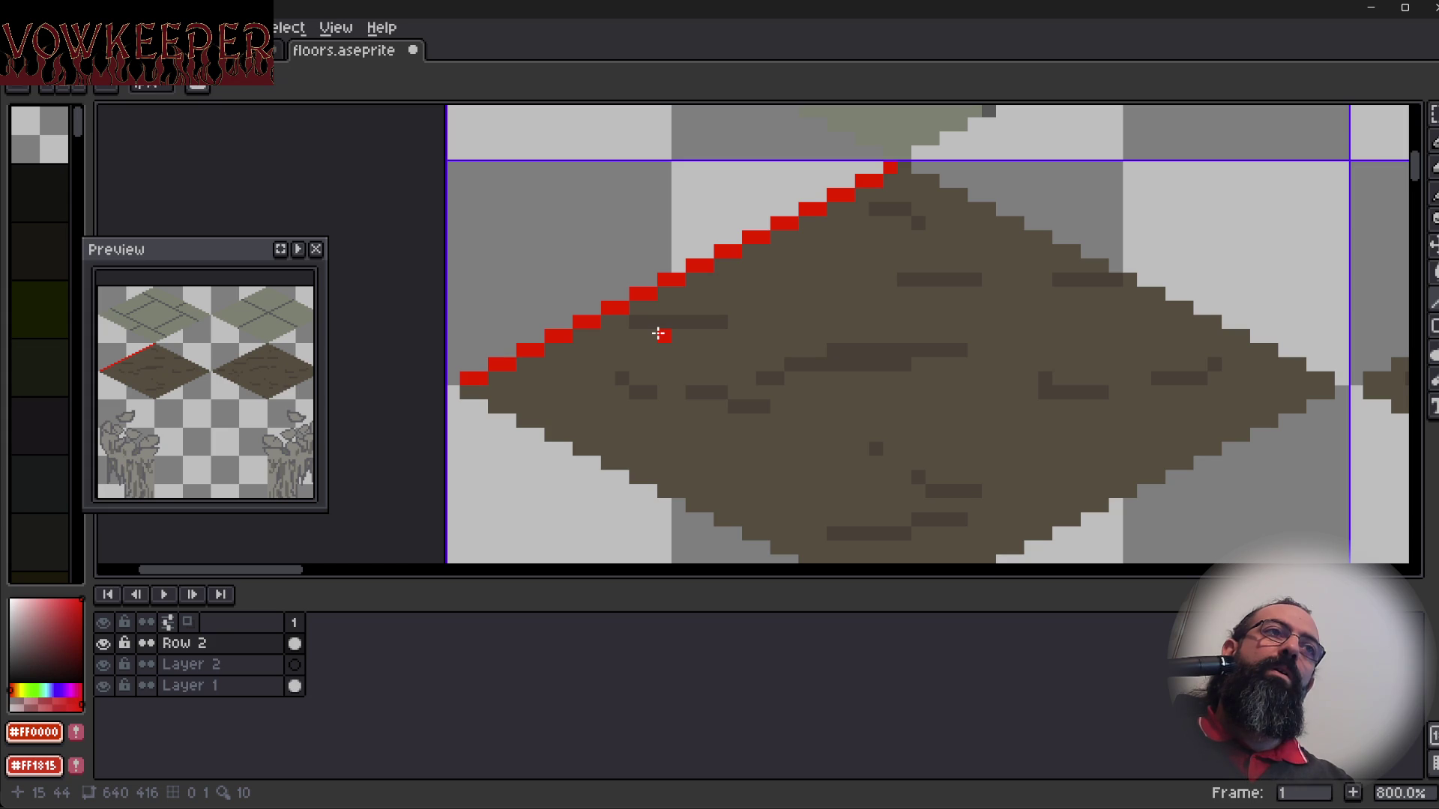
key("ctrl+z")
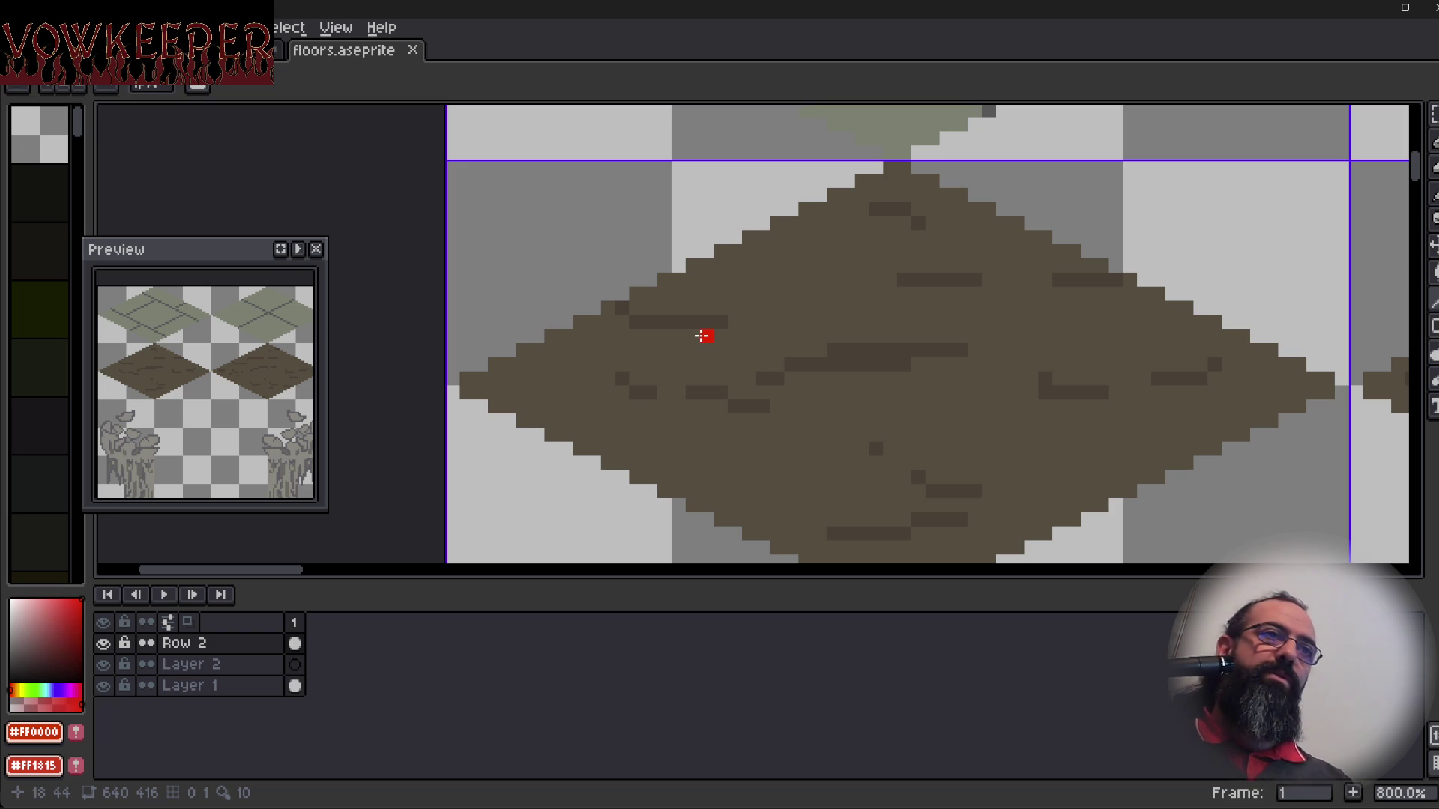
left_click_drag(694, 364, 684, 283)
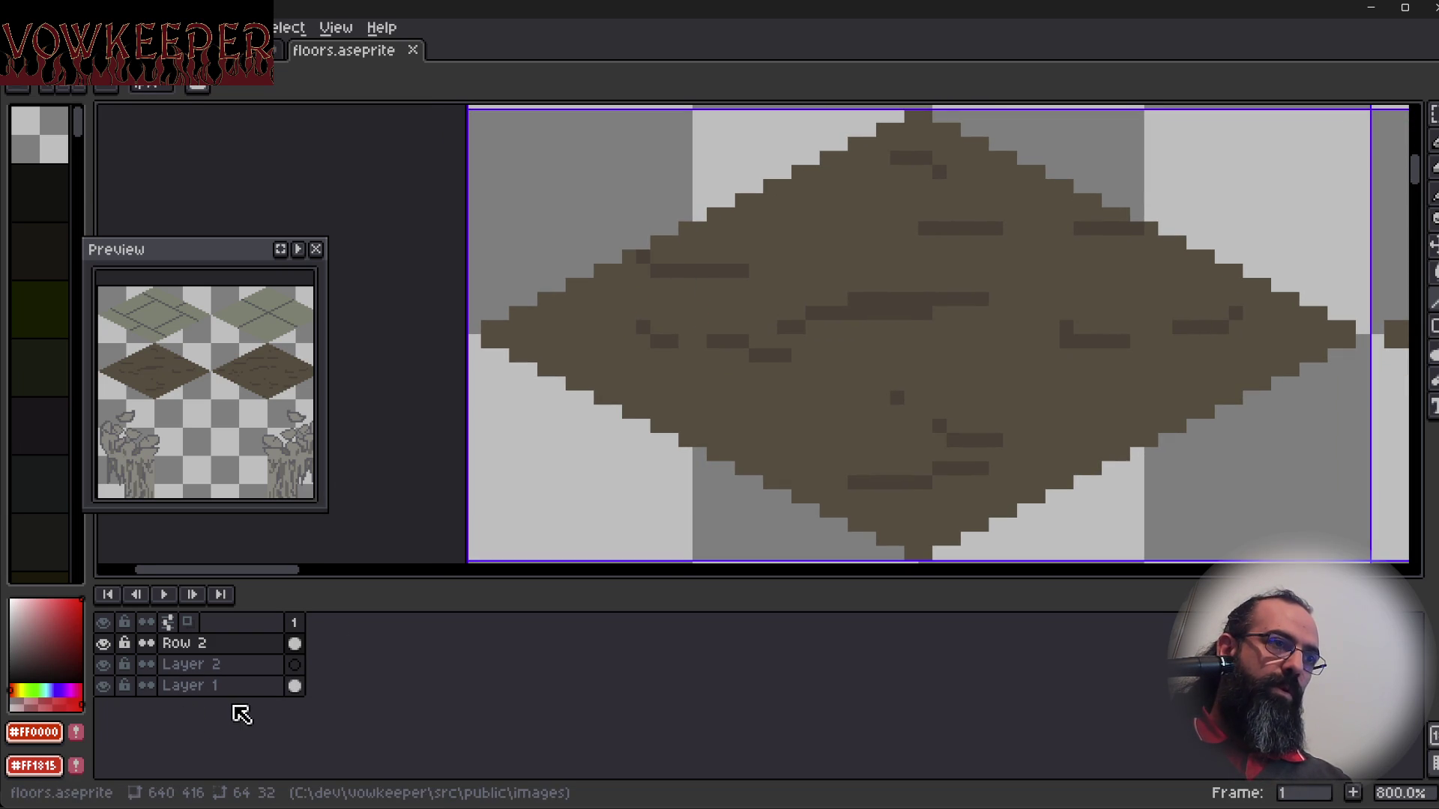
Use Layer > New > New Layer to create empty Layer 3 above the Row 2 dirt tile layer.
left_click(161, 27)
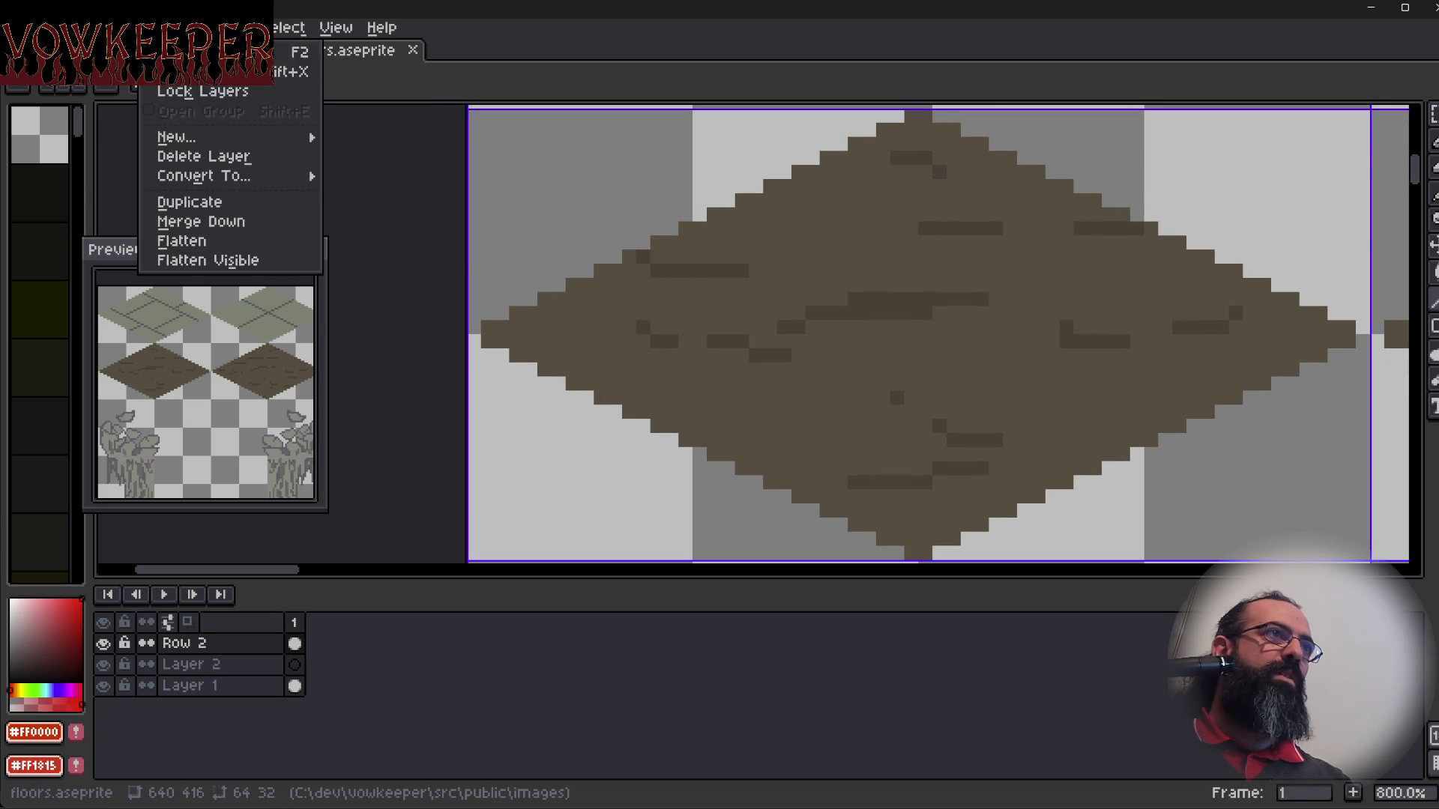
key("Escape")
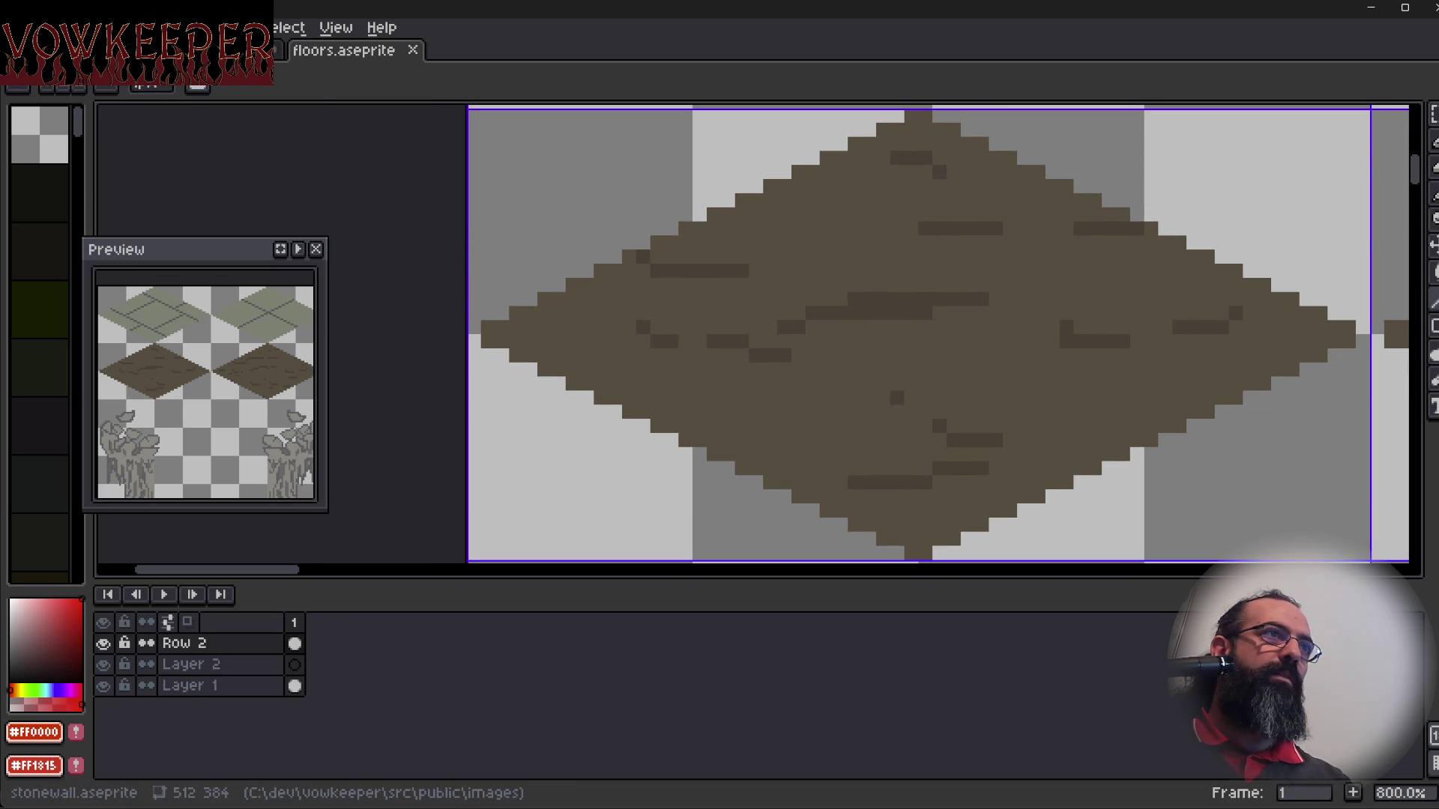
left_click(162, 27)
mouse_move(240, 138)
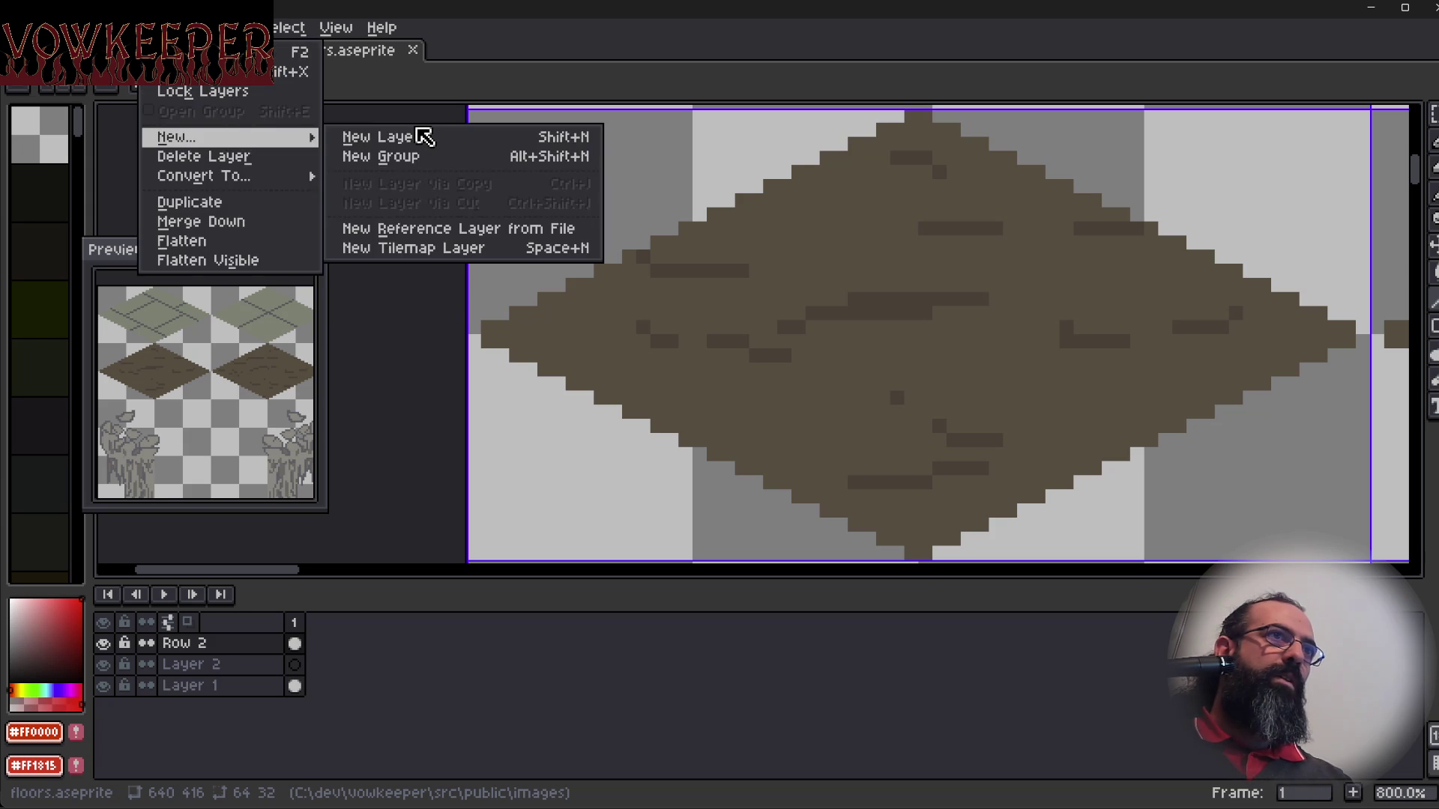
left_click(417, 136)
mouse_move(710, 382)
left_mouse_down()
mouse_move(610, 457)
mouse_move(580, 403)
left_mouse_up()
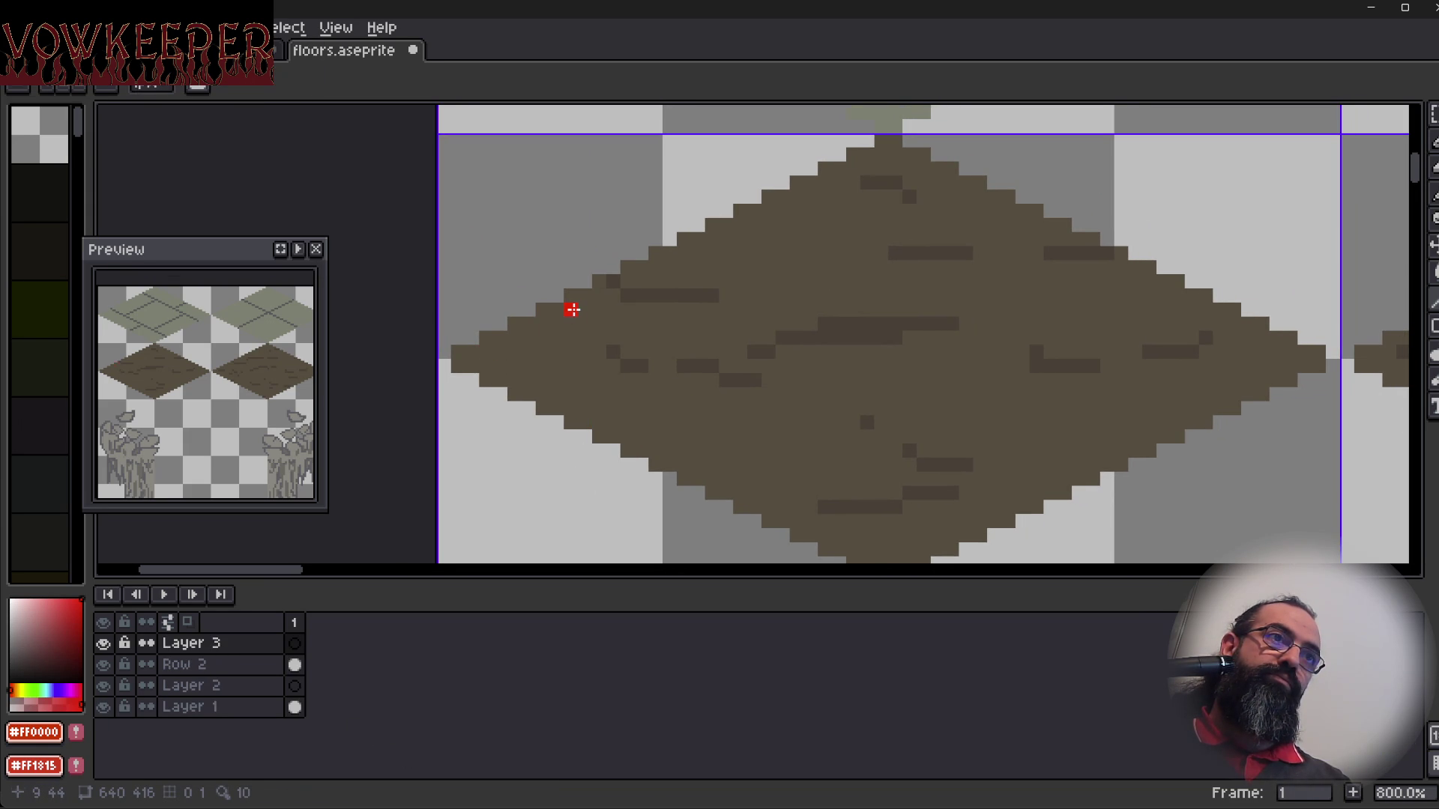
Draw two red diagonal lines across the floor tile twice, undoing each attempt.
mouse_move(572, 309)
left_mouse_down()
mouse_move(922, 475)
mouse_move(966, 530)
mouse_move(984, 521)
mouse_move(963, 427)
left_mouse_up()
mouse_move(1041, 398)
left_mouse_down()
mouse_move(758, 273)
mouse_move(633, 188)
left_mouse_up()
left_click_drag(825, 225, 735, 228)
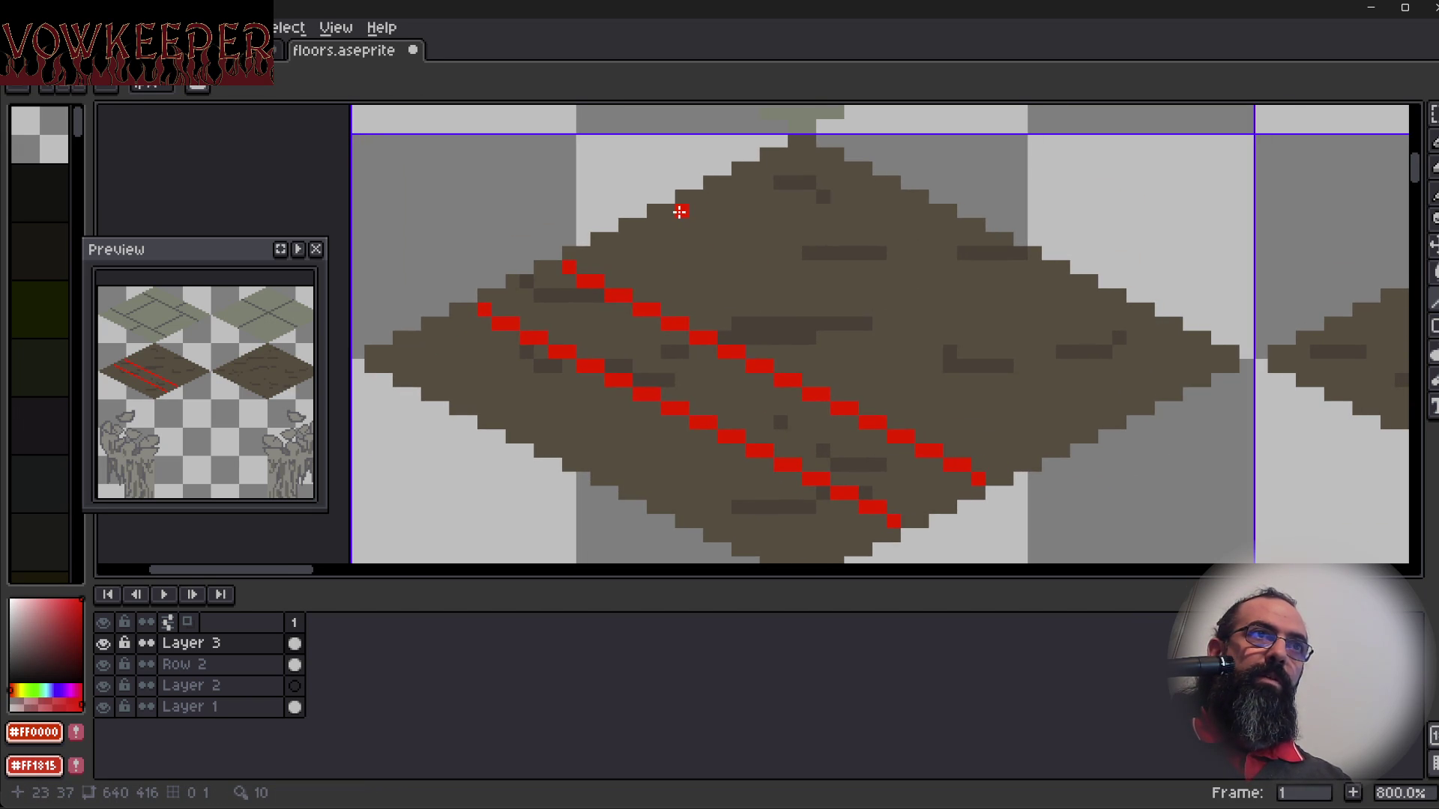
left_click_drag(658, 226, 658, 226)
key("ctrl+z")
key("ctrl+z")
key("ctrl+z")
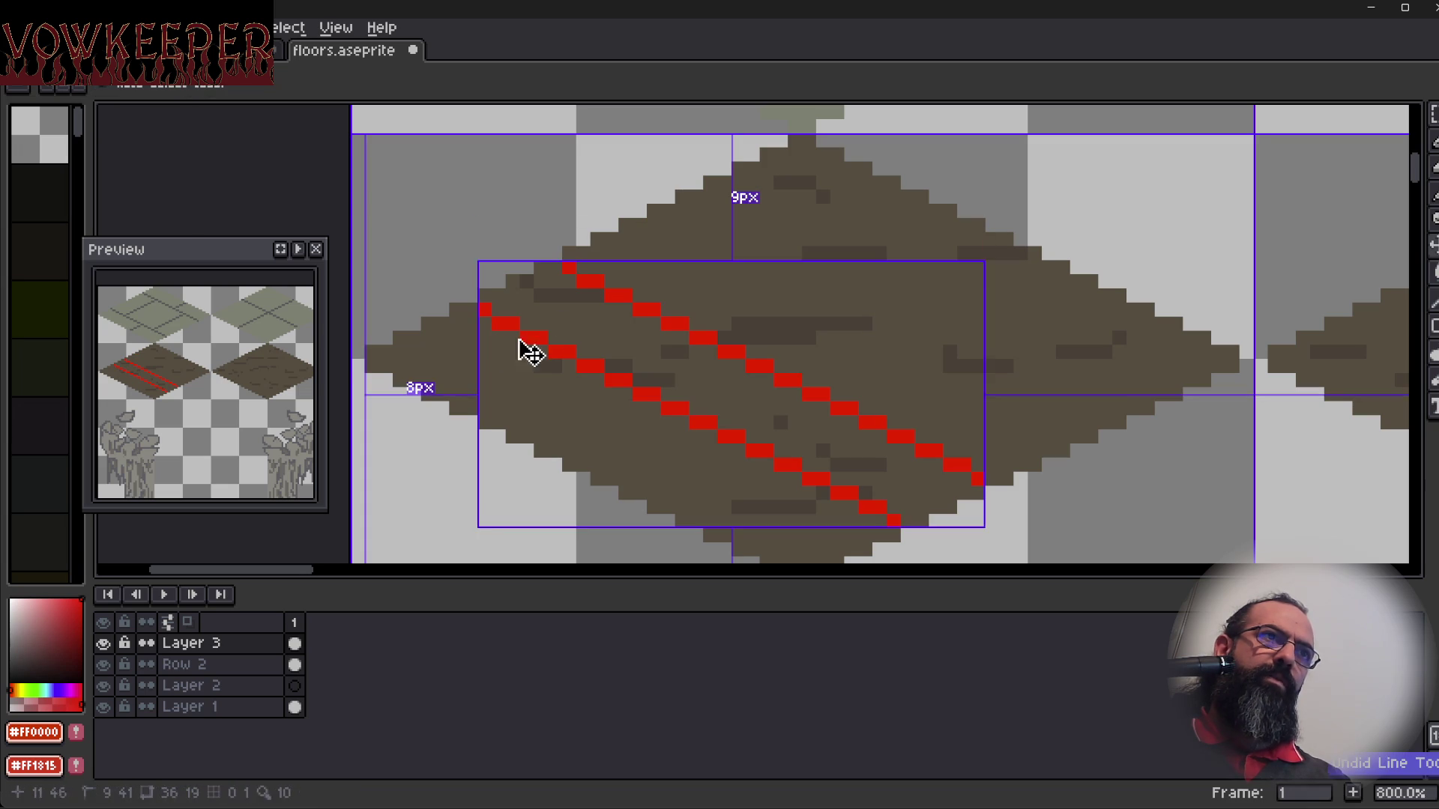
mouse_move(515, 297)
left_mouse_down()
mouse_move(810, 450)
mouse_move(903, 512)
mouse_move(887, 523)
mouse_move(923, 505)
left_mouse_up()
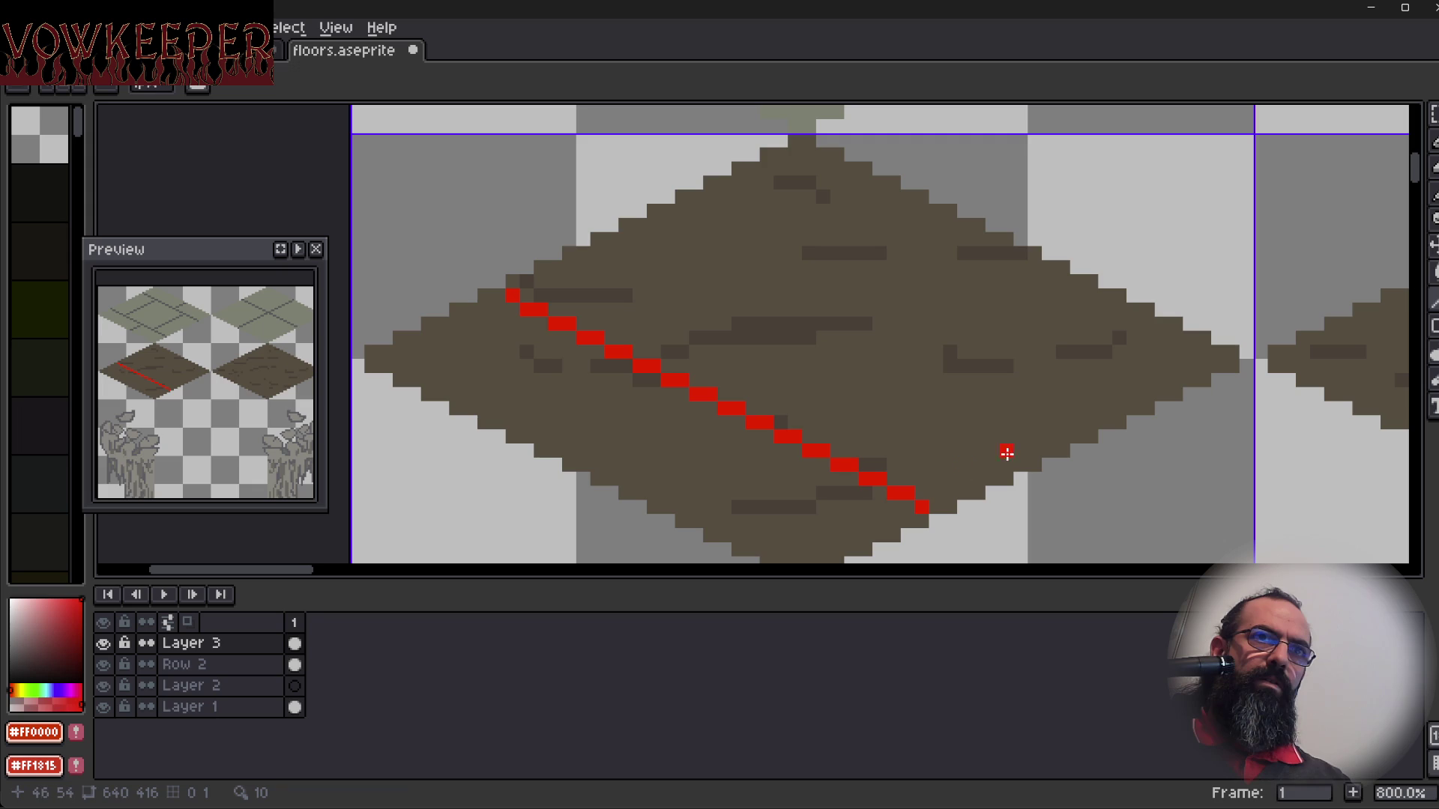
mouse_move(1035, 450)
left_mouse_down()
mouse_move(625, 234)
mouse_move(640, 238)
left_mouse_up()
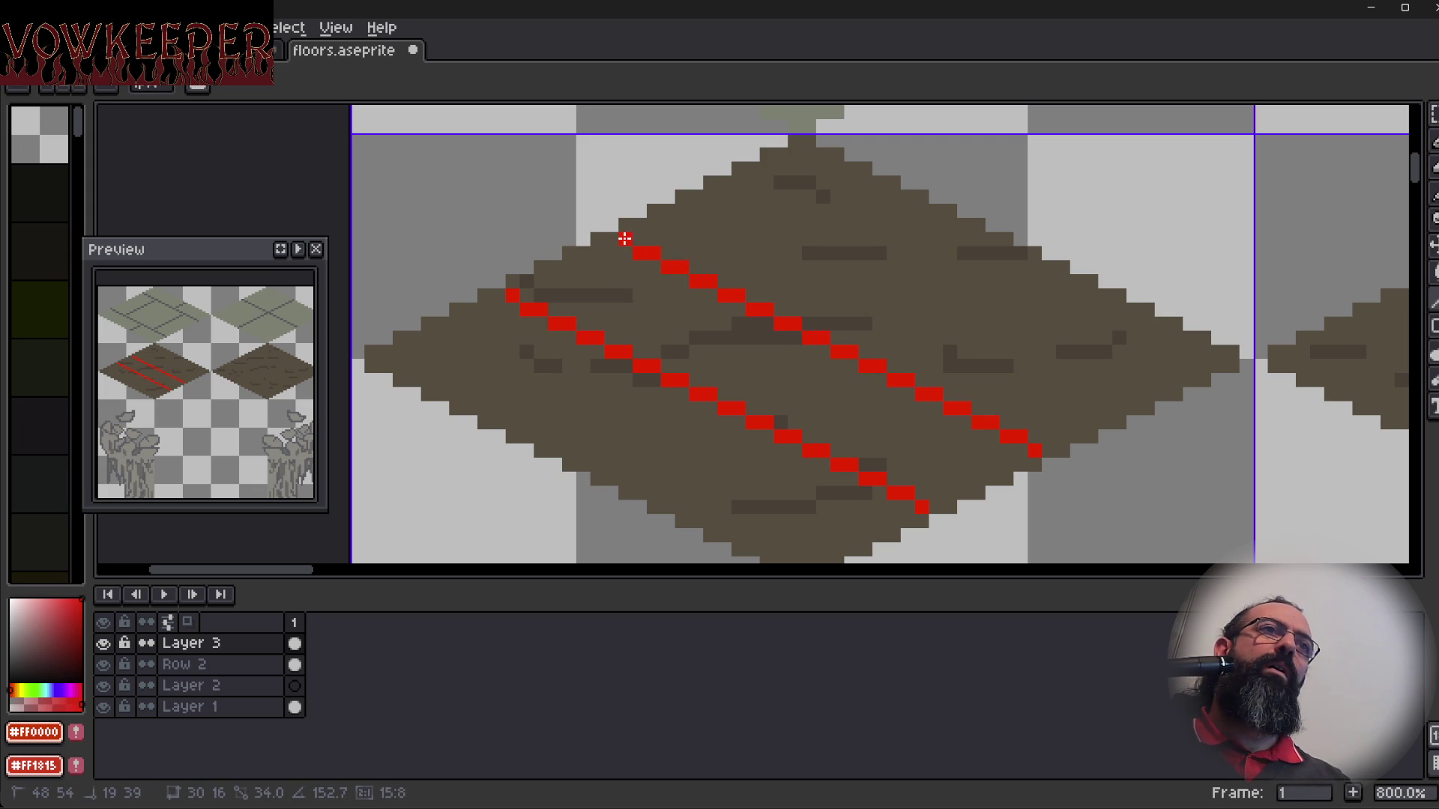
left_click_drag(624, 238, 623, 238)
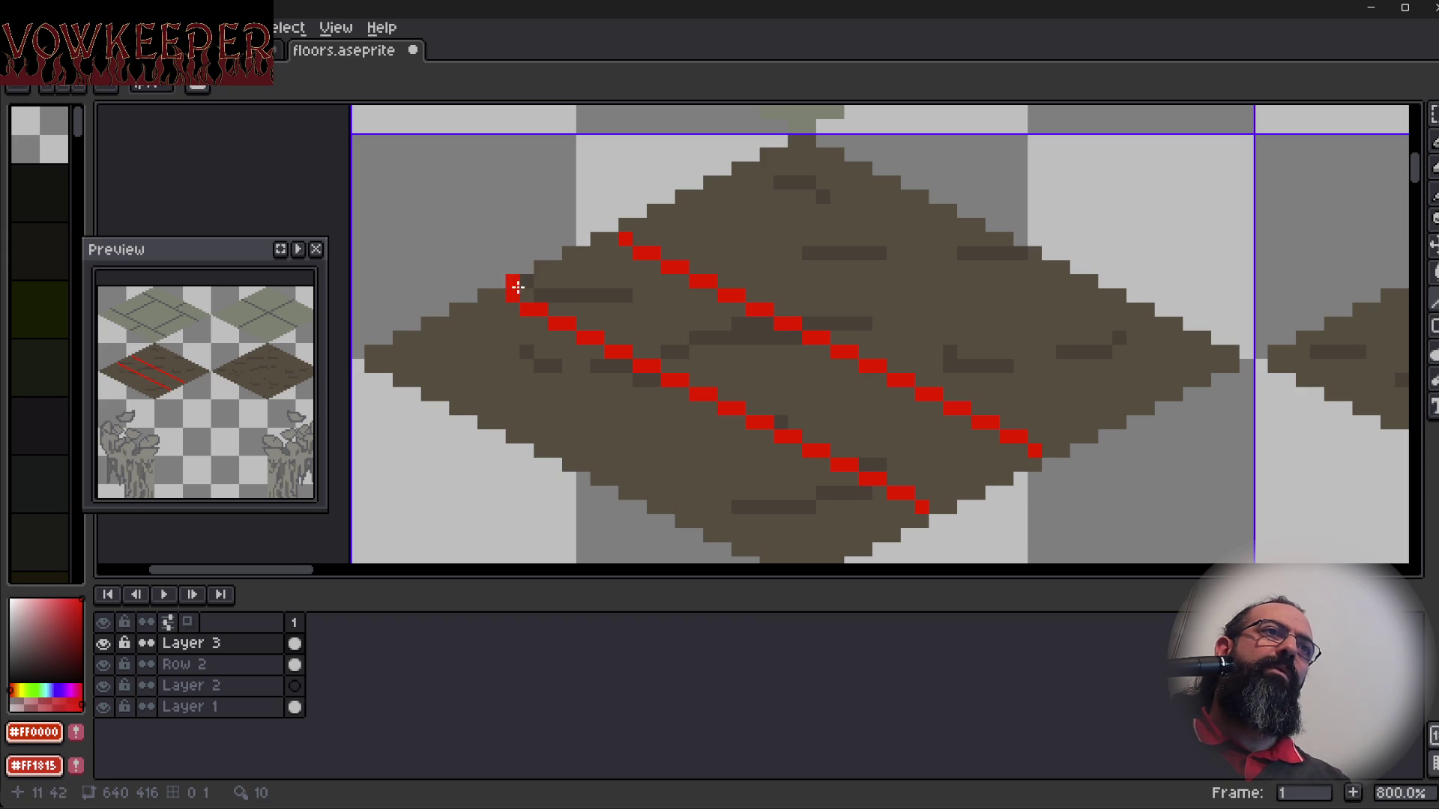
key("ctrl+z")
key("ctrl+z")
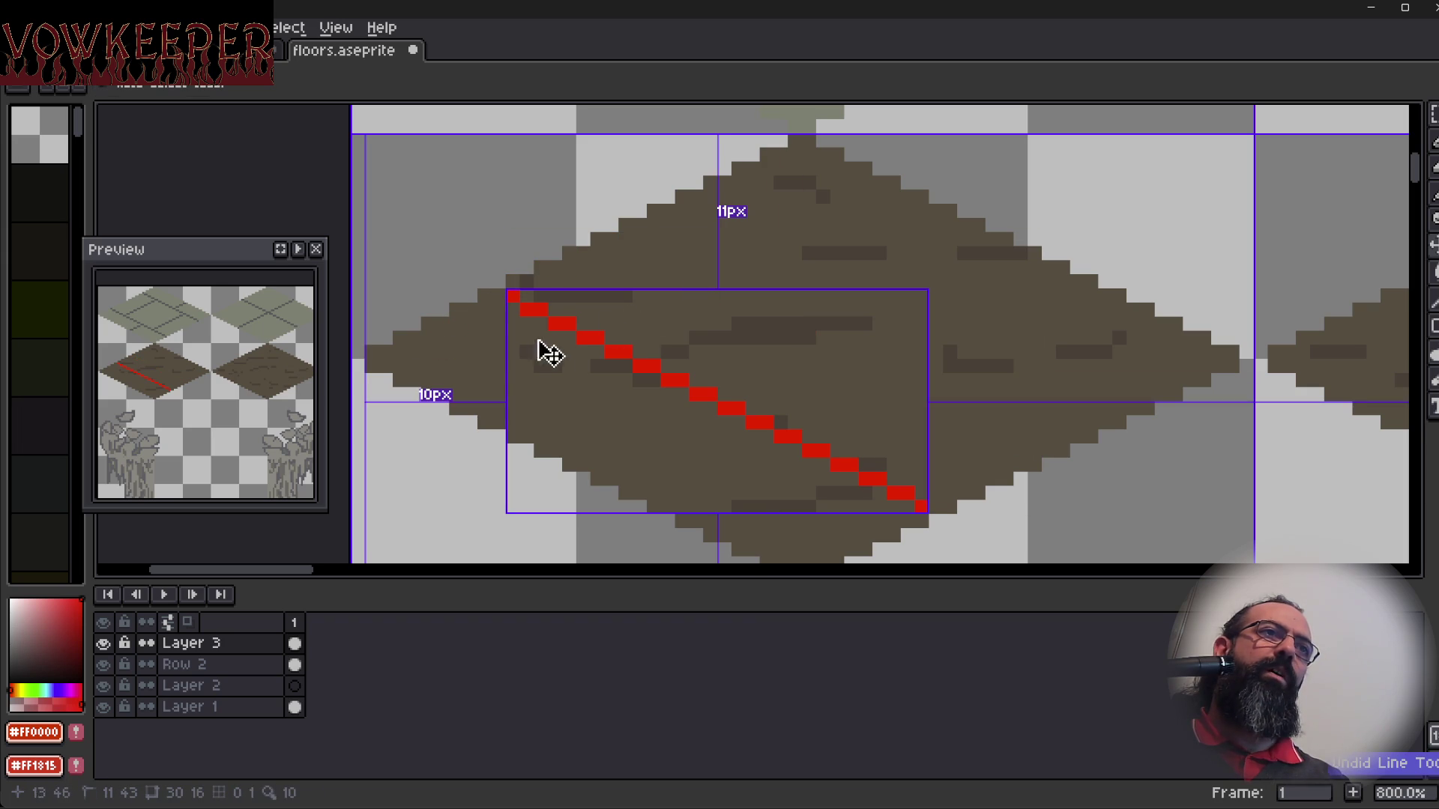
Draw two parallel red diagonals from the tile's upper-left edge to its lower-right edge, then undo them.
mouse_move(497, 296)
left_mouse_down()
mouse_move(935, 475)
mouse_move(880, 517)
mouse_move(909, 533)
mouse_move(925, 516)
mouse_move(904, 510)
mouse_move(924, 509)
left_mouse_up()
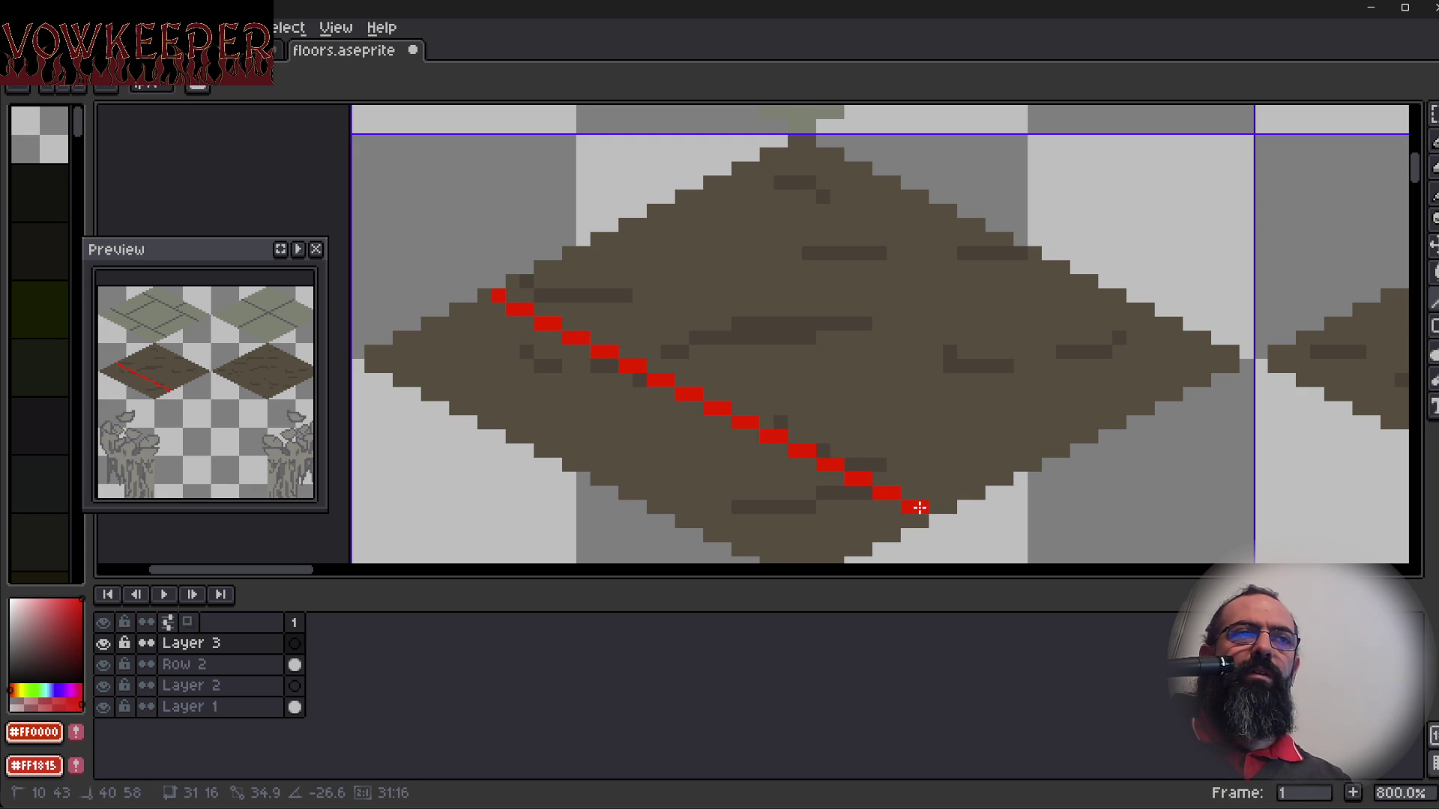
left_click_drag(920, 508, 918, 508)
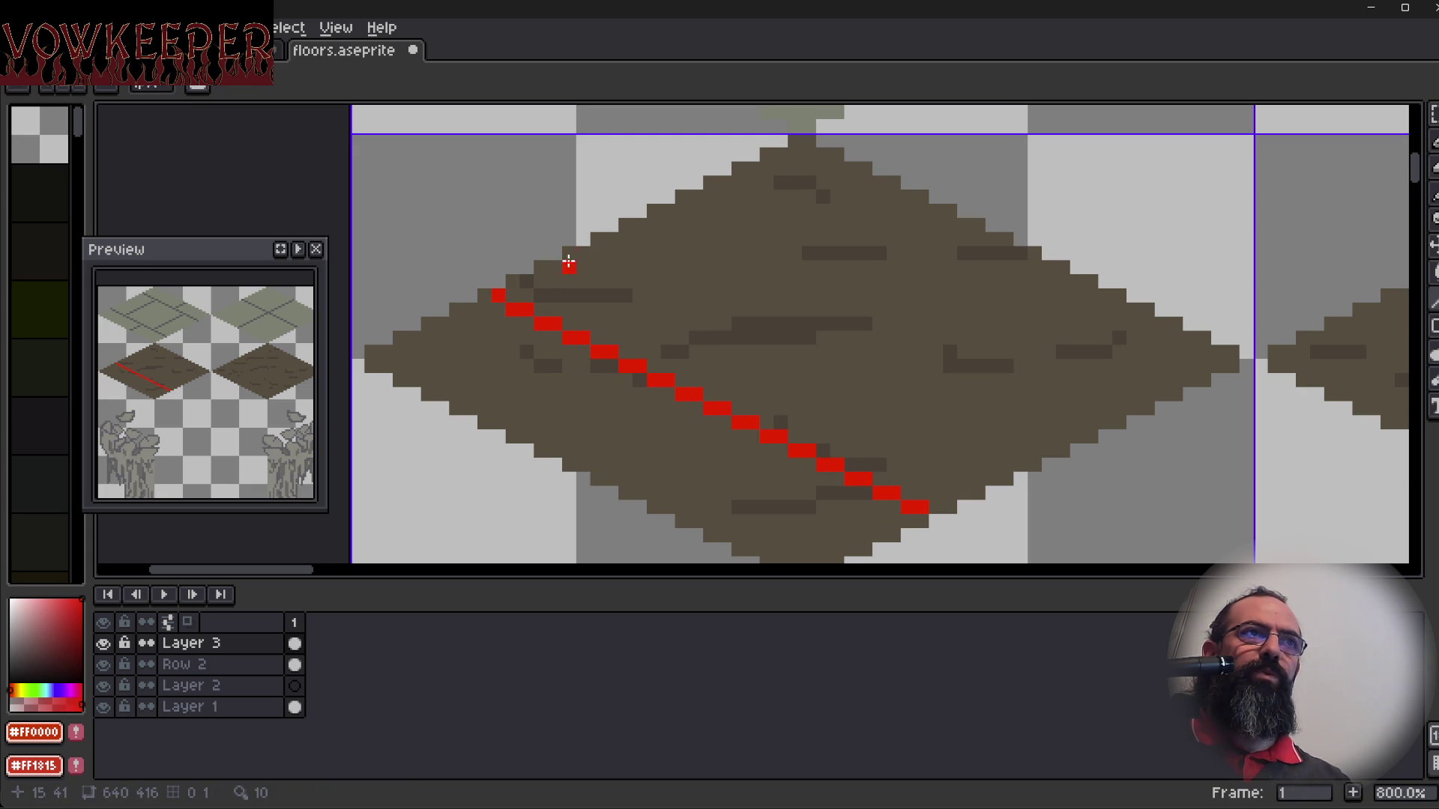
mouse_move(636, 224)
left_mouse_down()
mouse_move(826, 315)
mouse_move(990, 442)
mouse_move(1070, 438)
left_mouse_up()
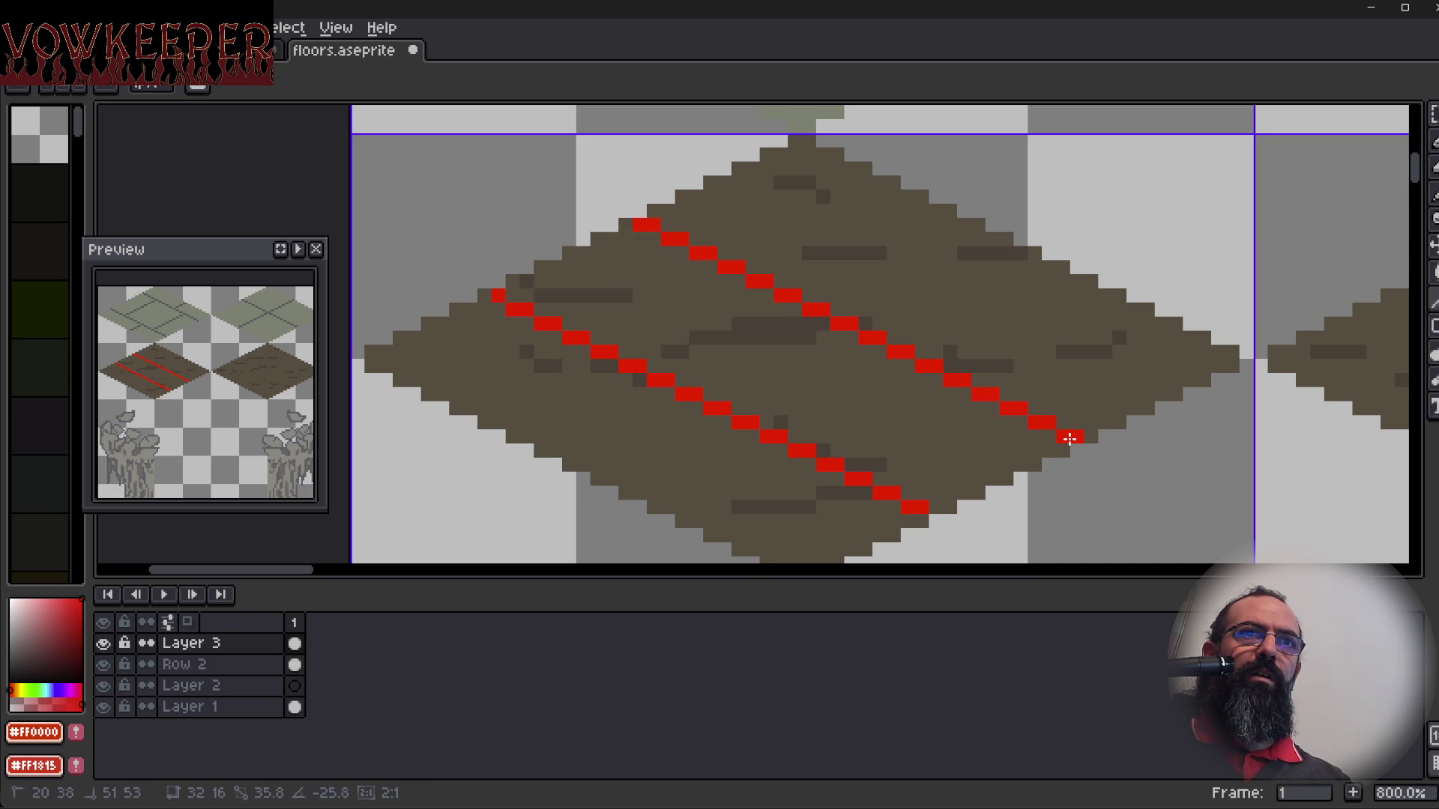
left_click_drag(1070, 439, 1070, 438)
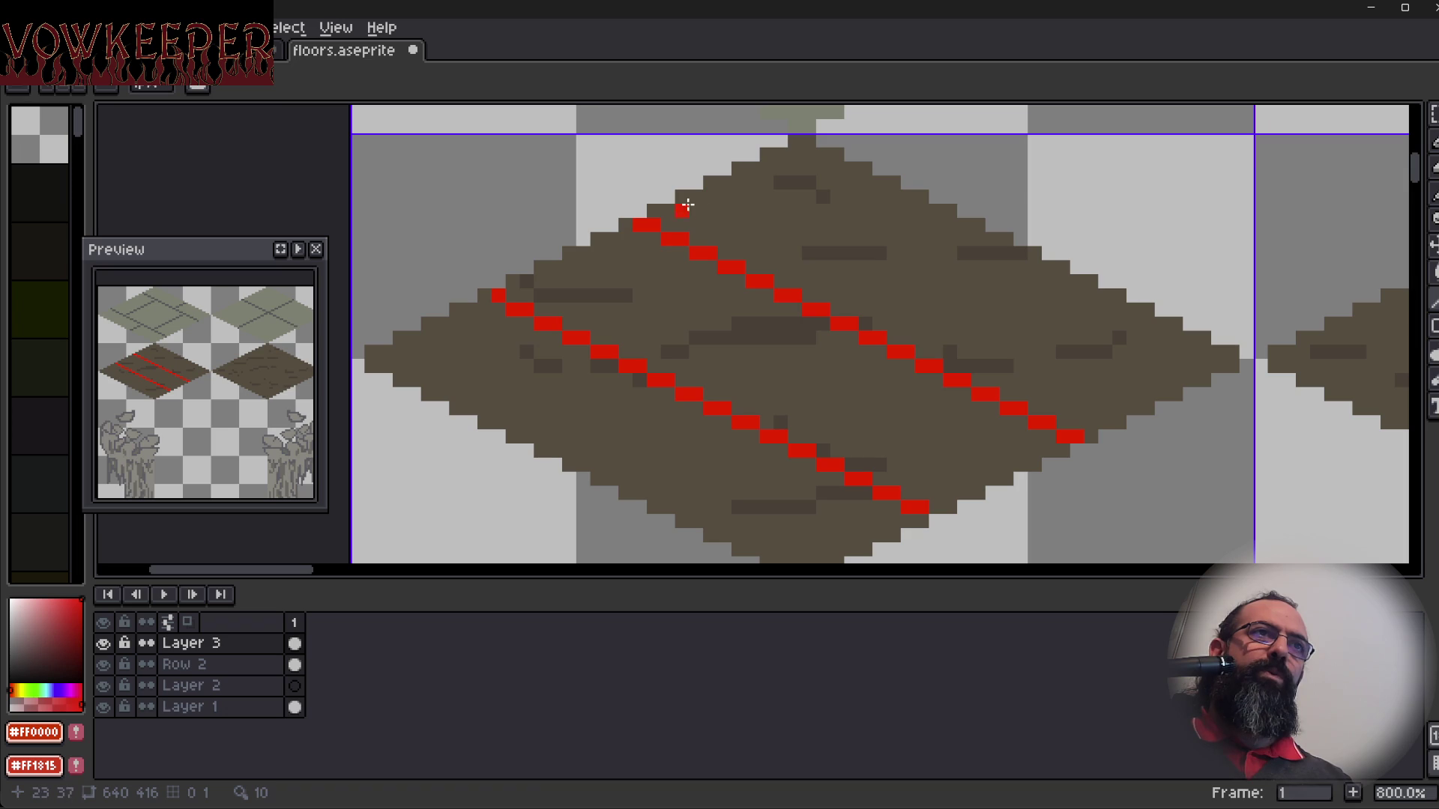
mouse_move(817, 230)
left_mouse_down()
mouse_move(797, 282)
mouse_move(871, 218)
left_mouse_up()
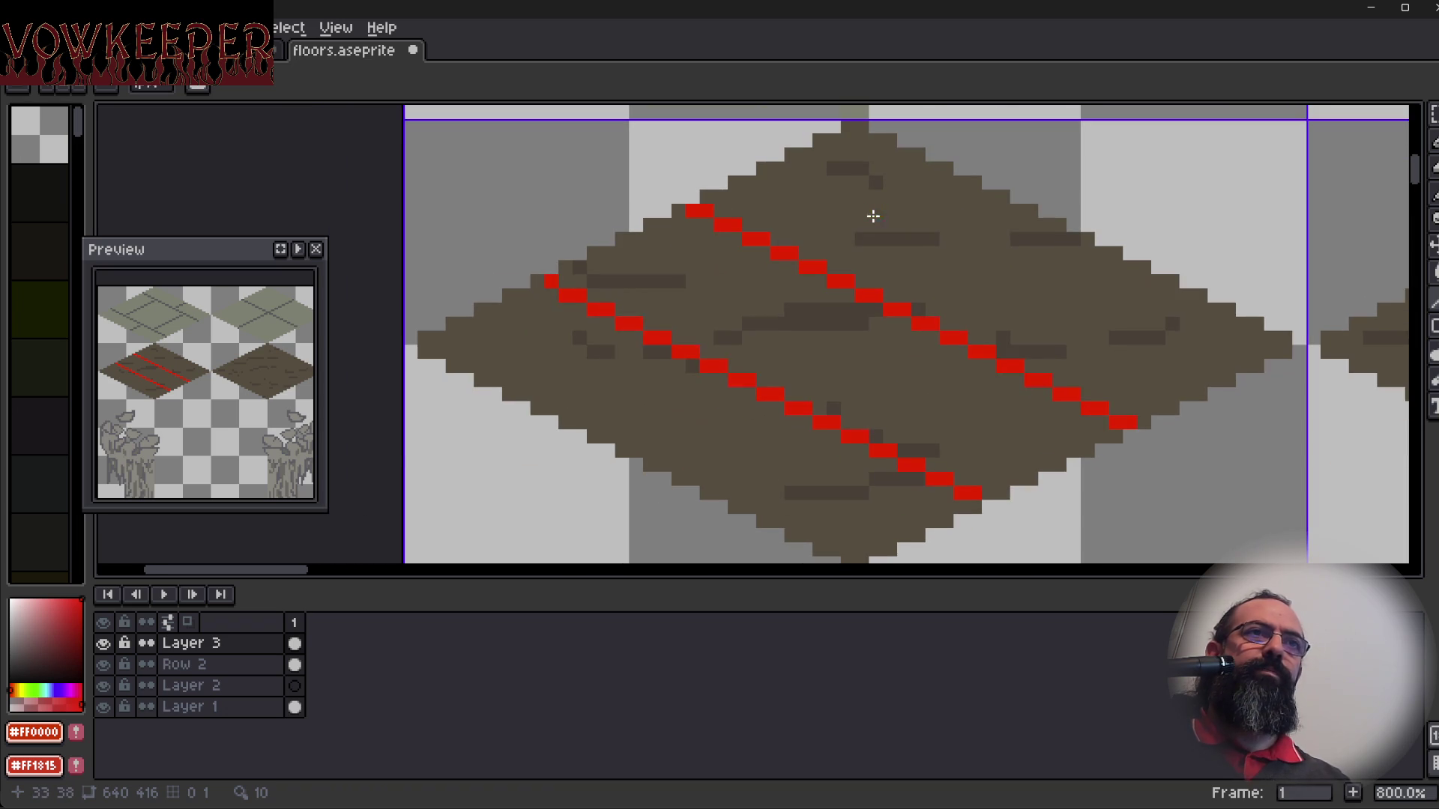
key("ctrl+z")
key("ctrl+z")
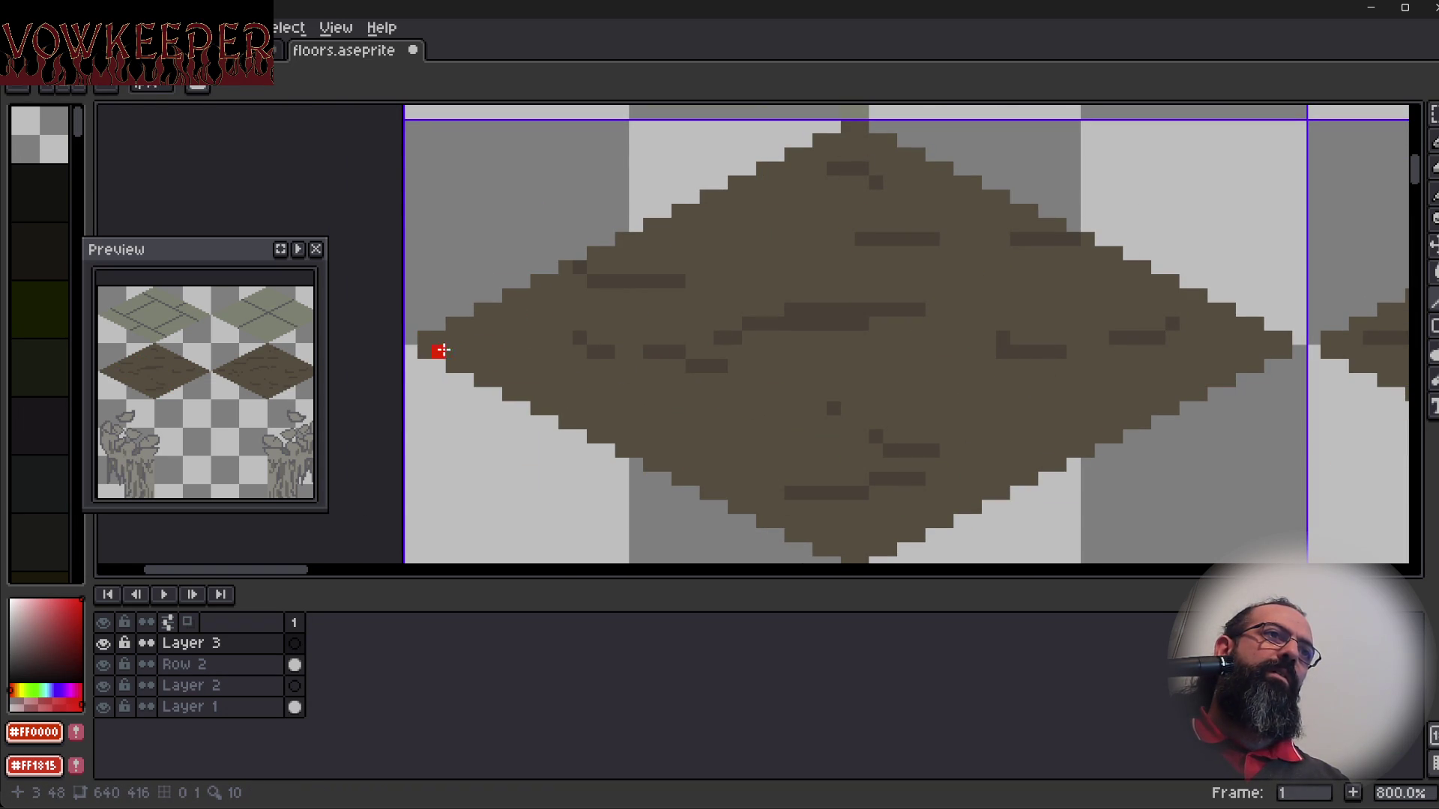
Draw two parallel red diagonals on the dirt tile, inspect them closely, then undo the attempt.
mouse_move(539, 284)
left_mouse_down()
mouse_move(981, 491)
mouse_move(958, 506)
mouse_move(986, 508)
left_mouse_up()
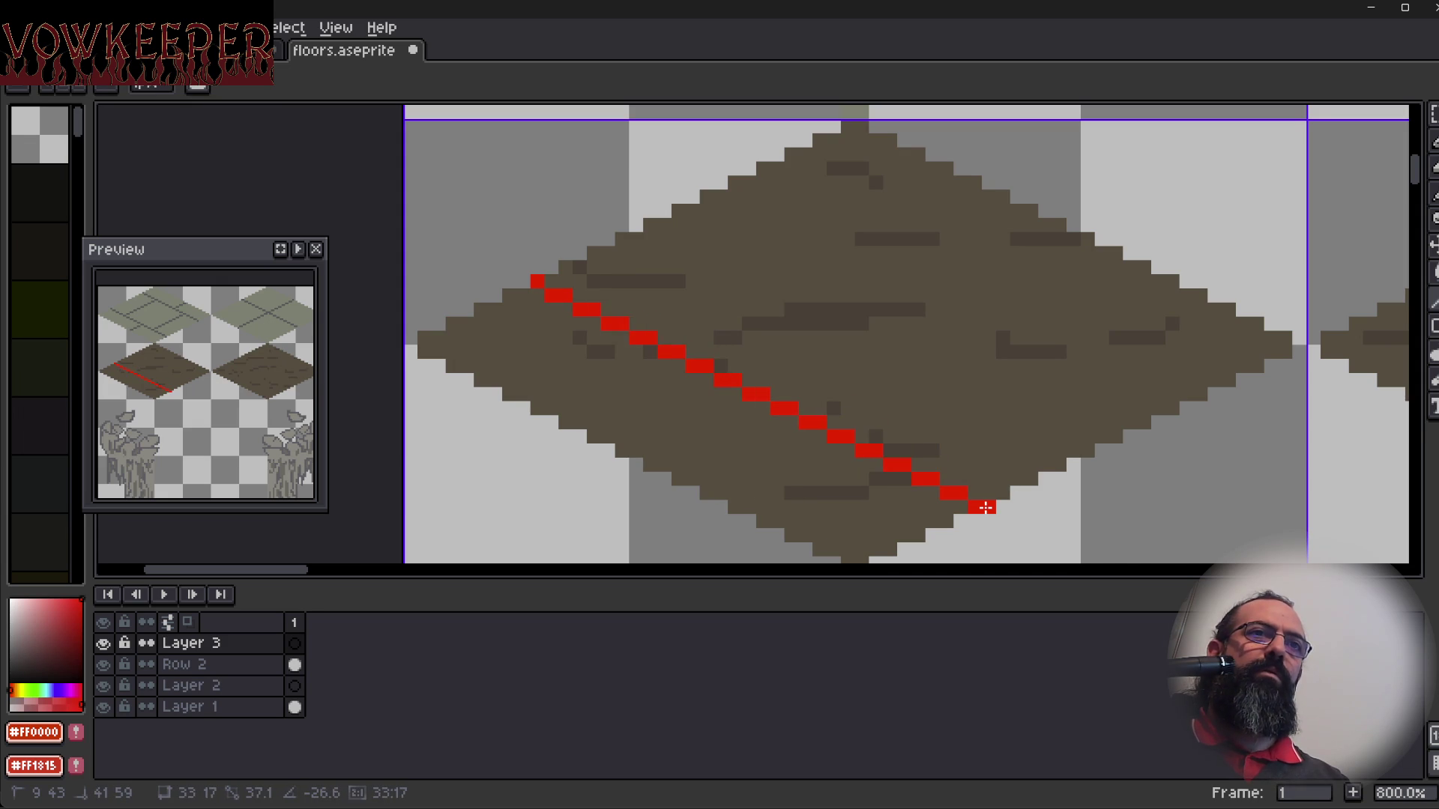
left_click_drag(986, 508, 957, 452)
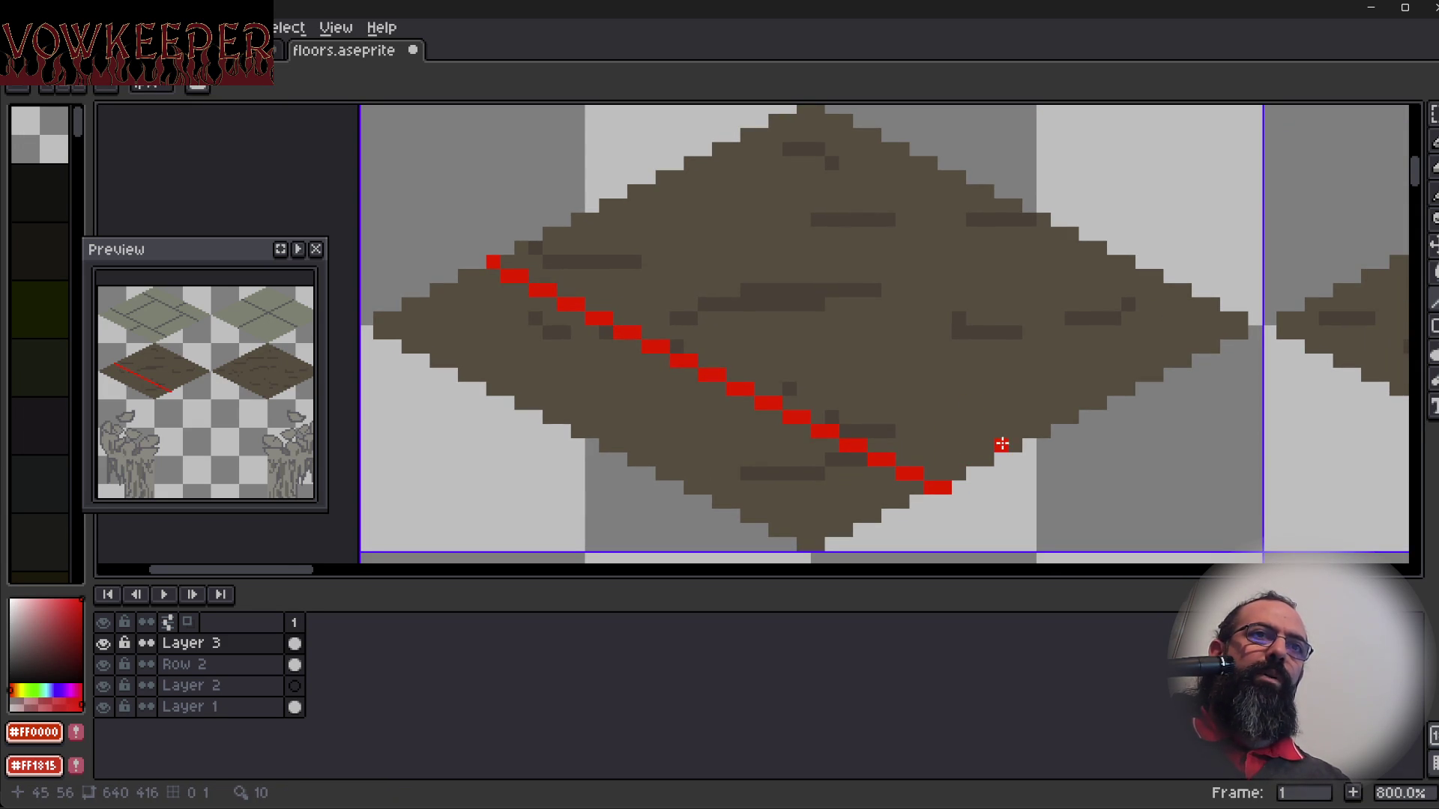
mouse_move(1045, 429)
left_mouse_down()
mouse_move(607, 202)
mouse_move(585, 221)
mouse_move(621, 219)
mouse_move(606, 210)
left_mouse_up()
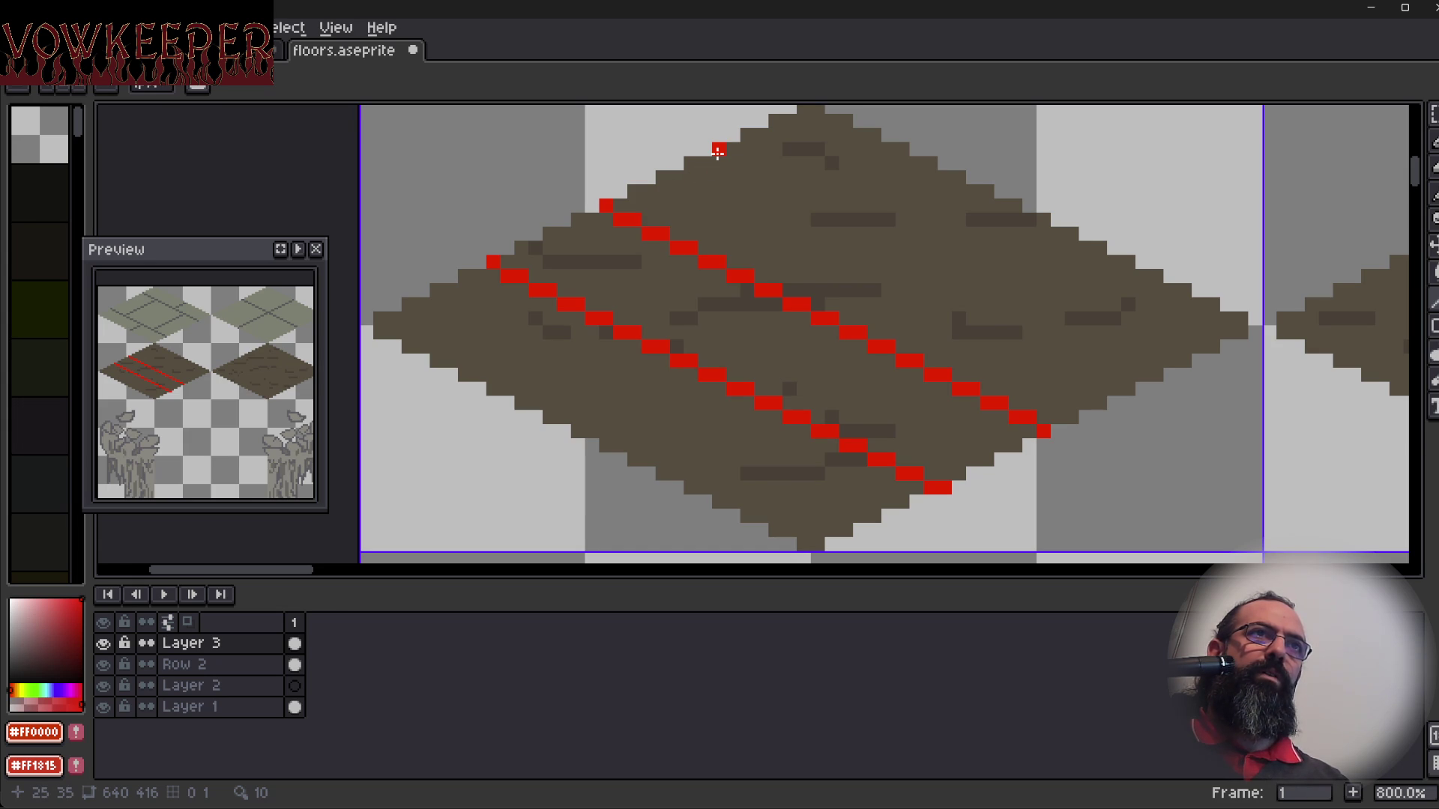
mouse_move(718, 154)
left_mouse_down()
mouse_move(718, 186)
mouse_move(1158, 411)
left_mouse_up()
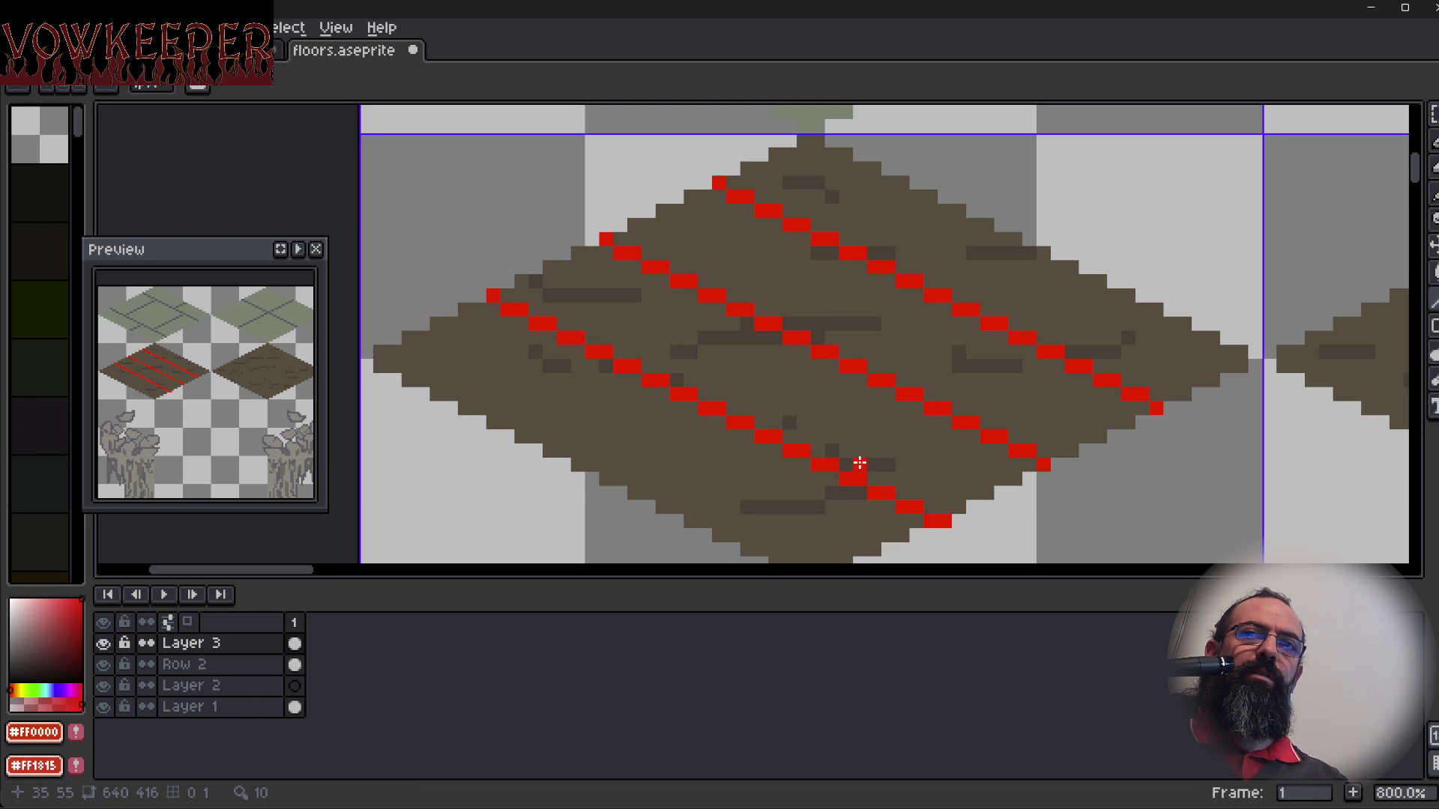
mouse_move(877, 449)
left_mouse_down()
mouse_move(772, 446)
mouse_move(949, 452)
left_mouse_up()
left_click_drag(865, 322, 877, 336)
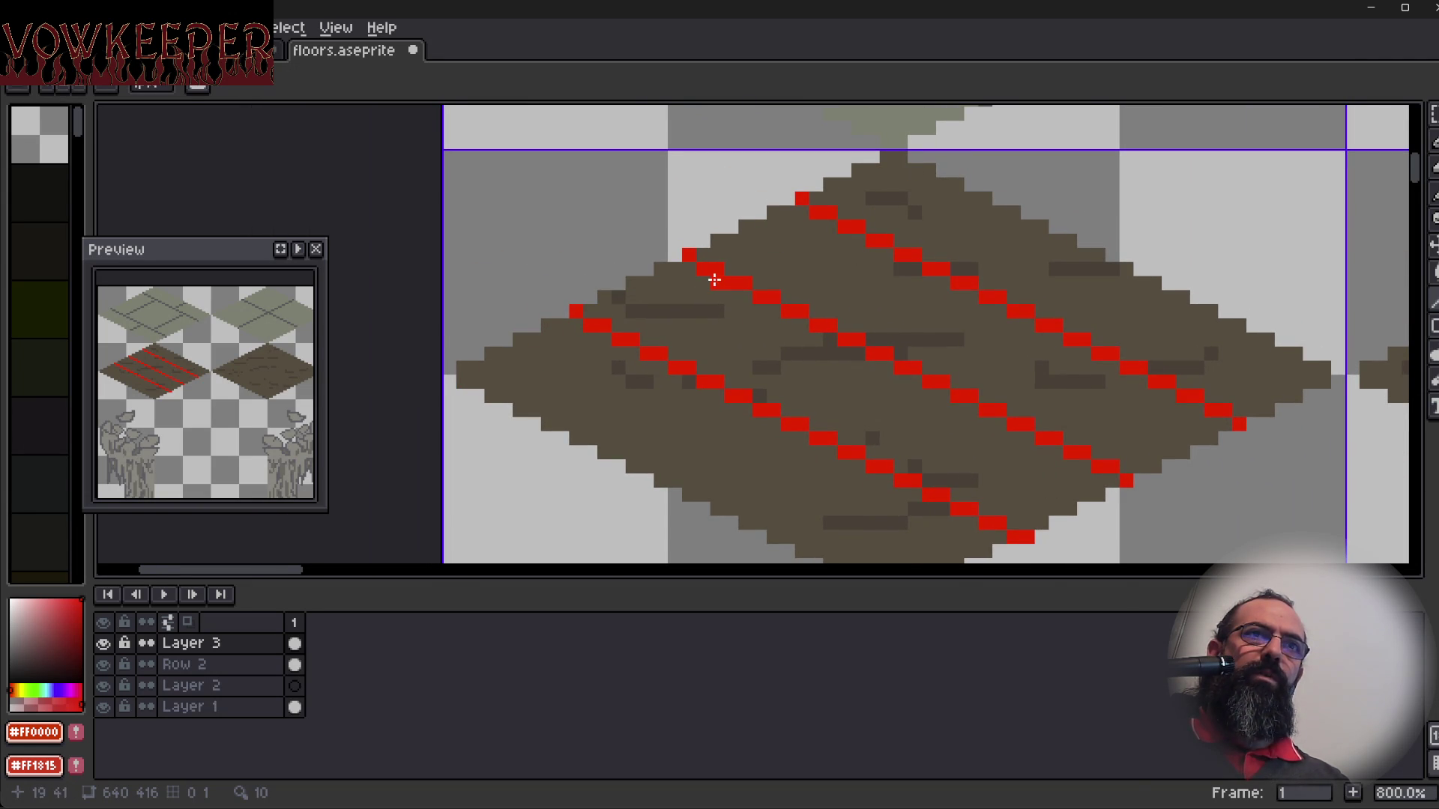
left_click_drag(755, 383, 684, 356)
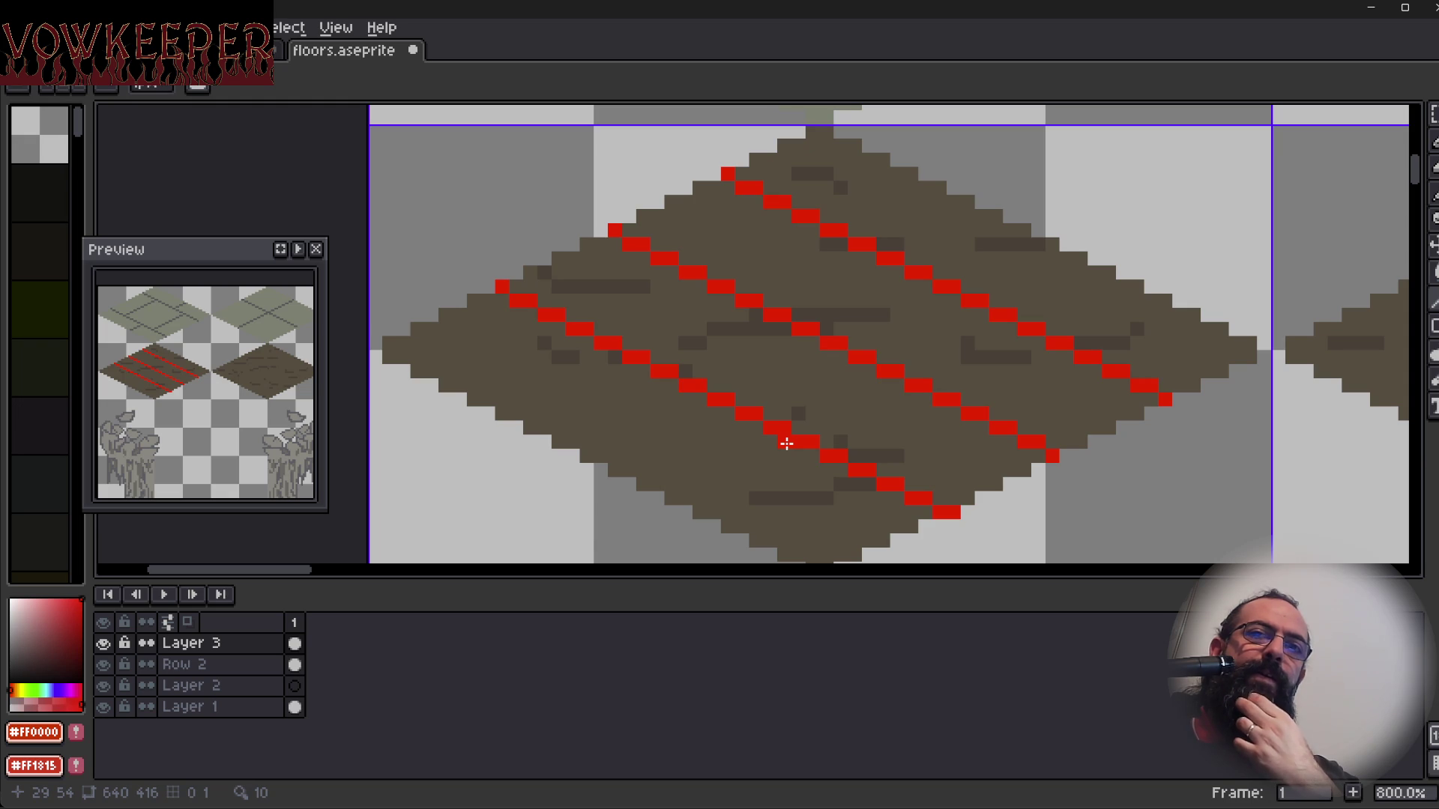
left_click(783, 452)
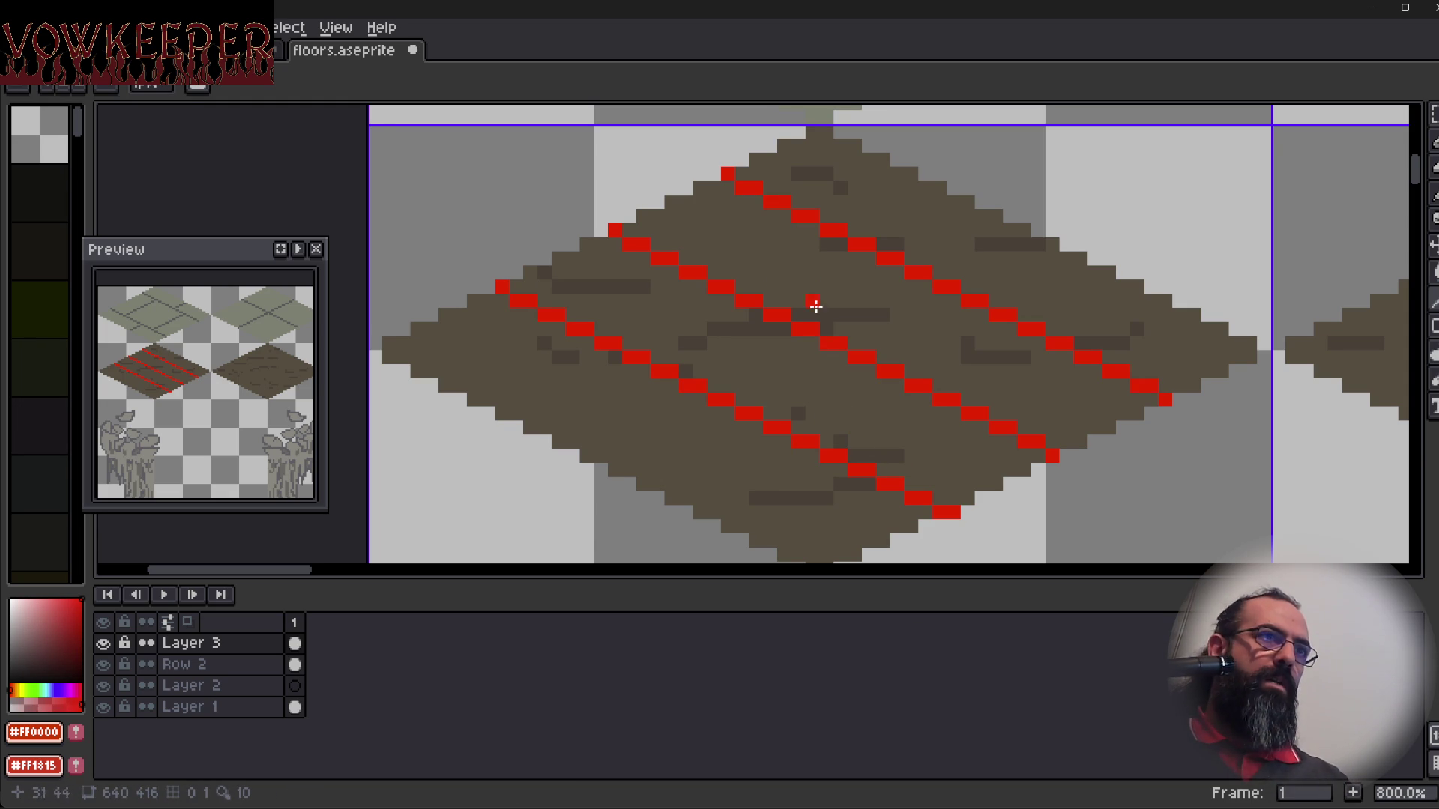
key("ctrl+z")
key("ctrl+z")
key("ctrl+z")
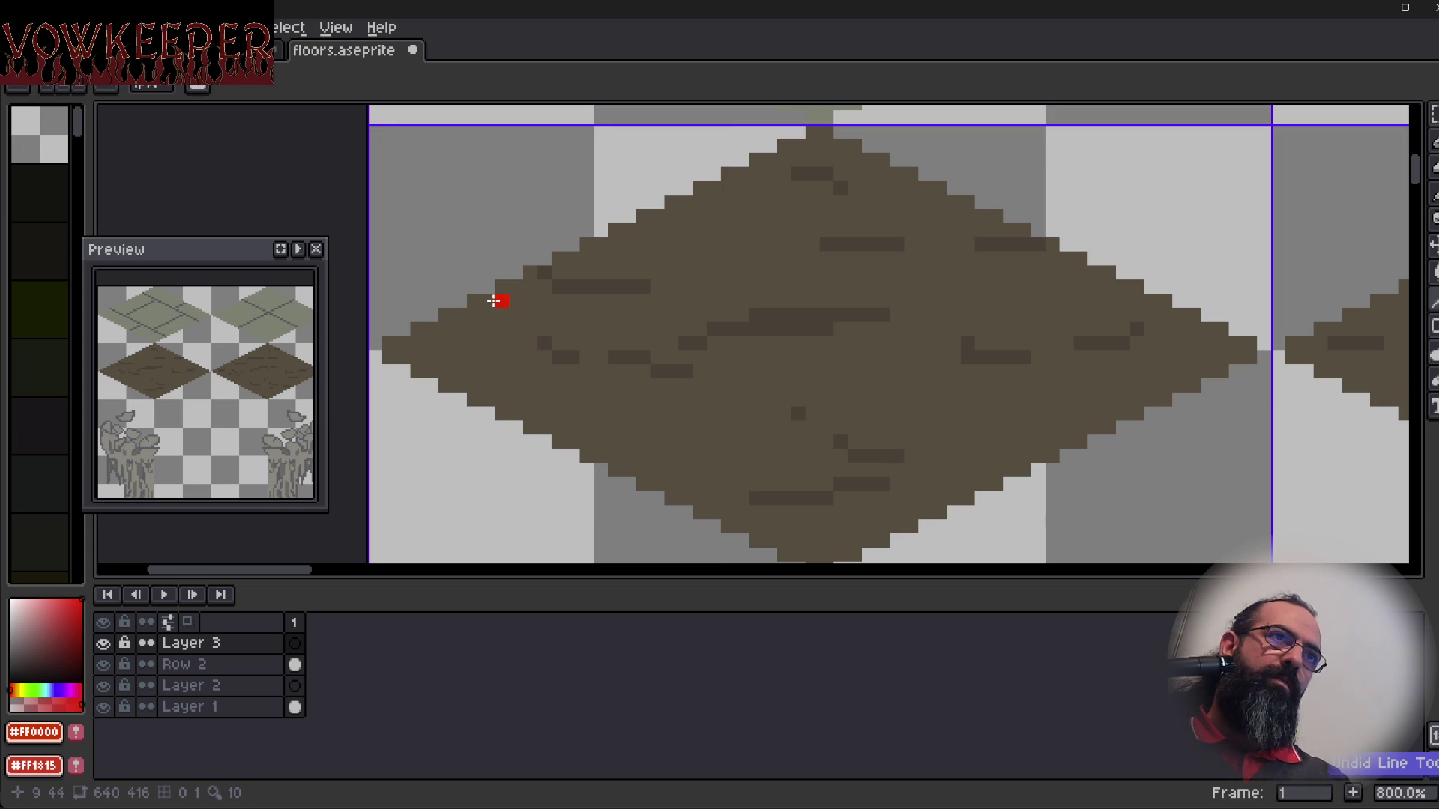
Draw three parallel red diagonal lines running down-right across the floor tile.
mouse_move(487, 300)
left_mouse_down()
mouse_move(800, 501)
mouse_move(909, 529)
mouse_move(921, 514)
left_mouse_up()
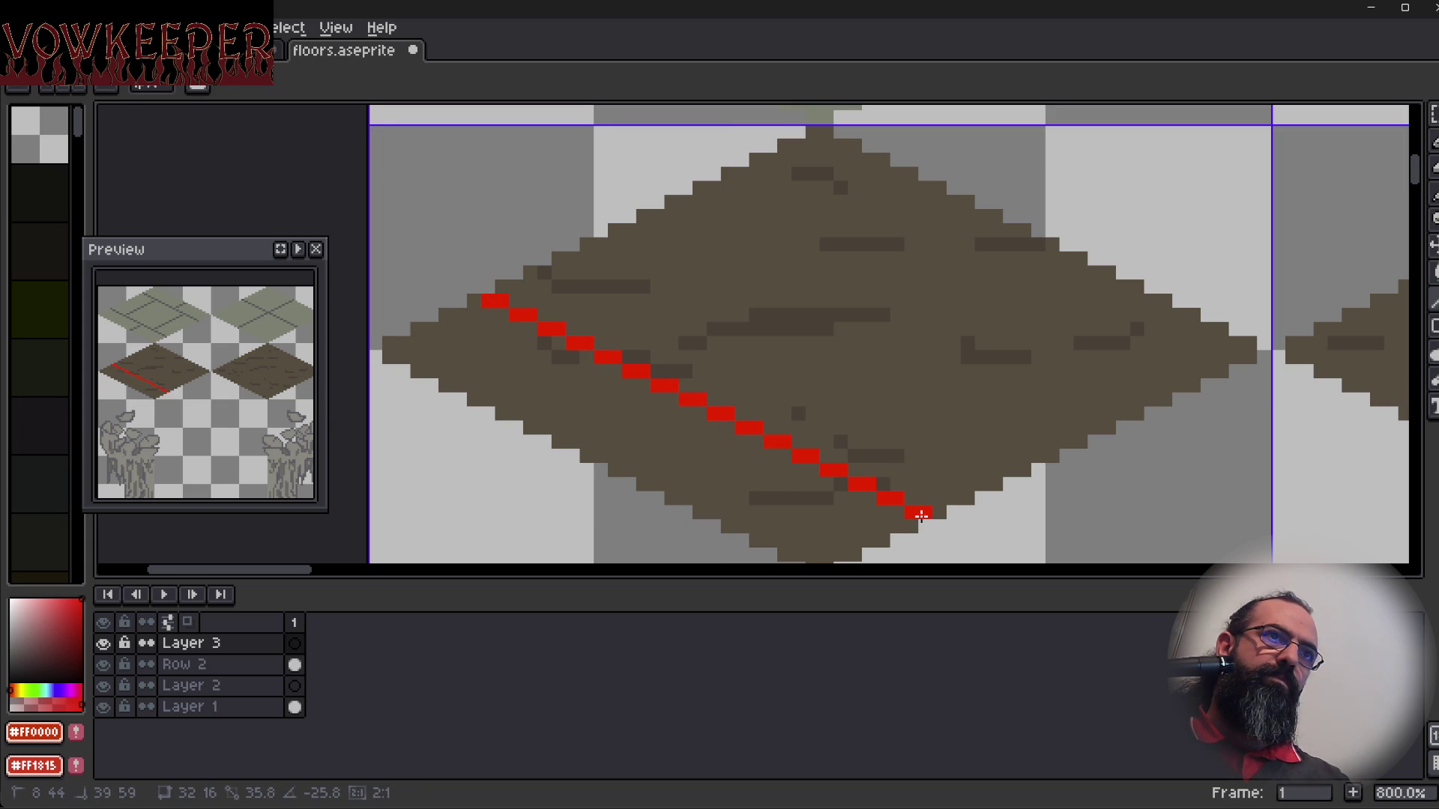
left_click_drag(921, 515, 921, 515)
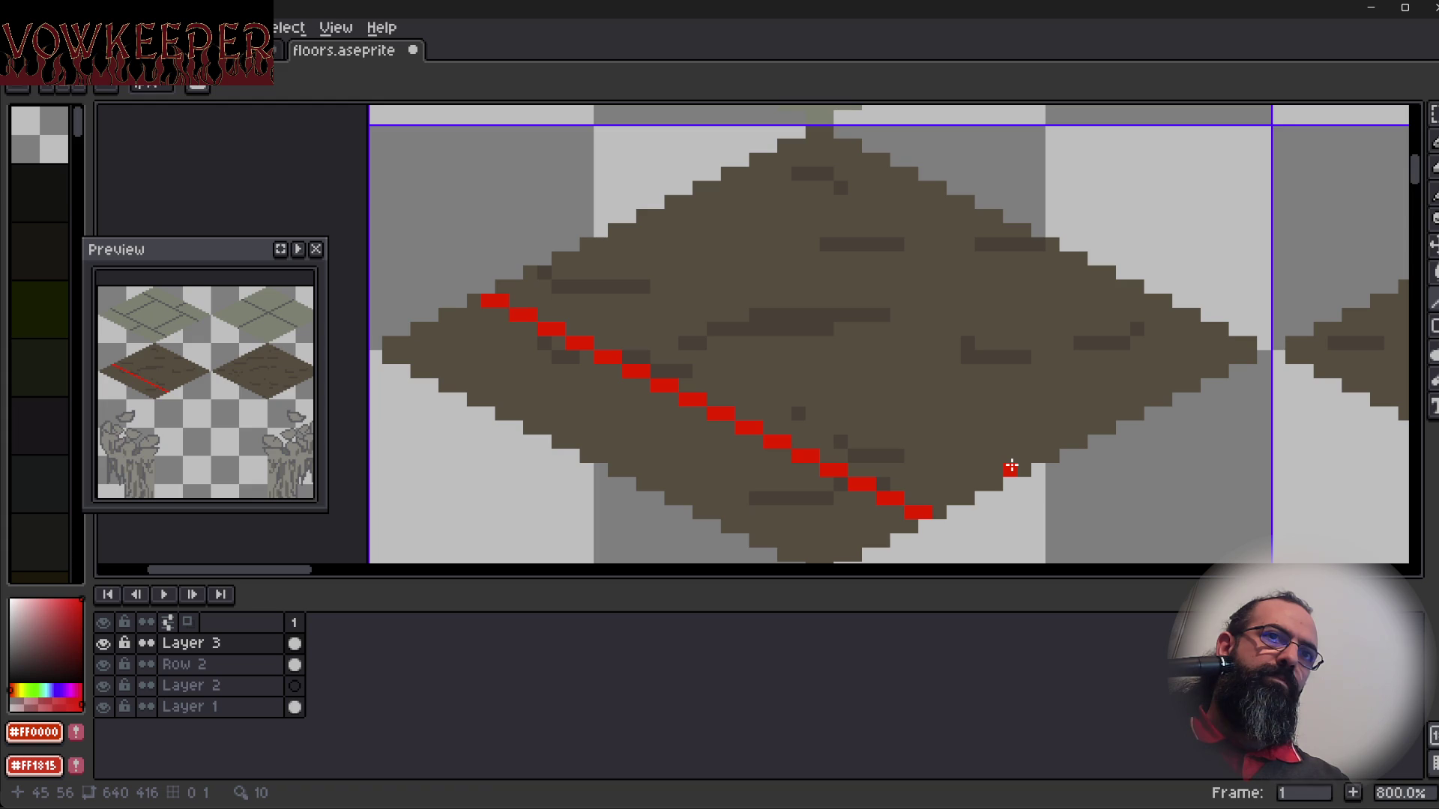
mouse_move(1017, 465)
left_mouse_down()
mouse_move(681, 273)
mouse_move(627, 247)
mouse_move(585, 250)
left_mouse_up()
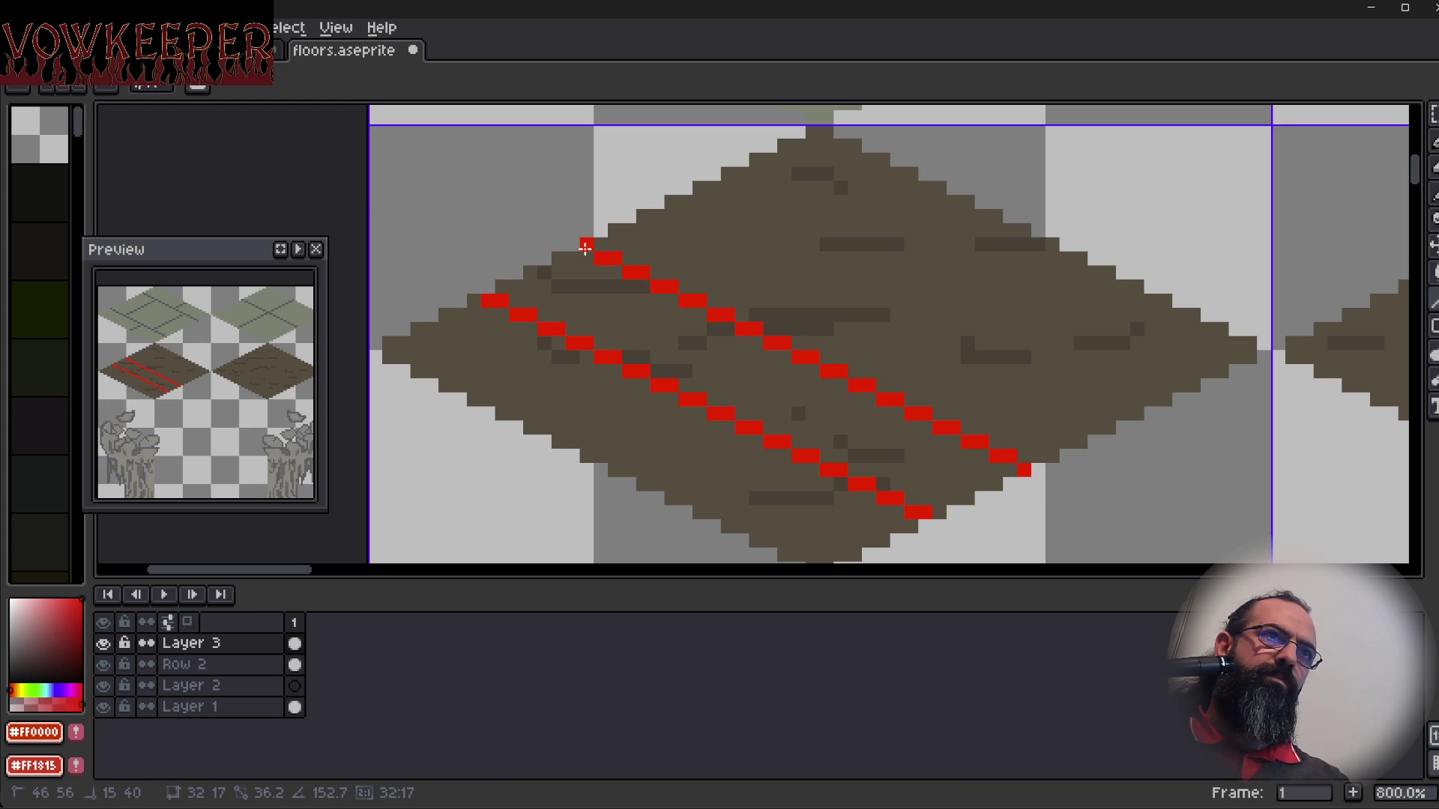
left_click_drag(586, 249, 586, 249)
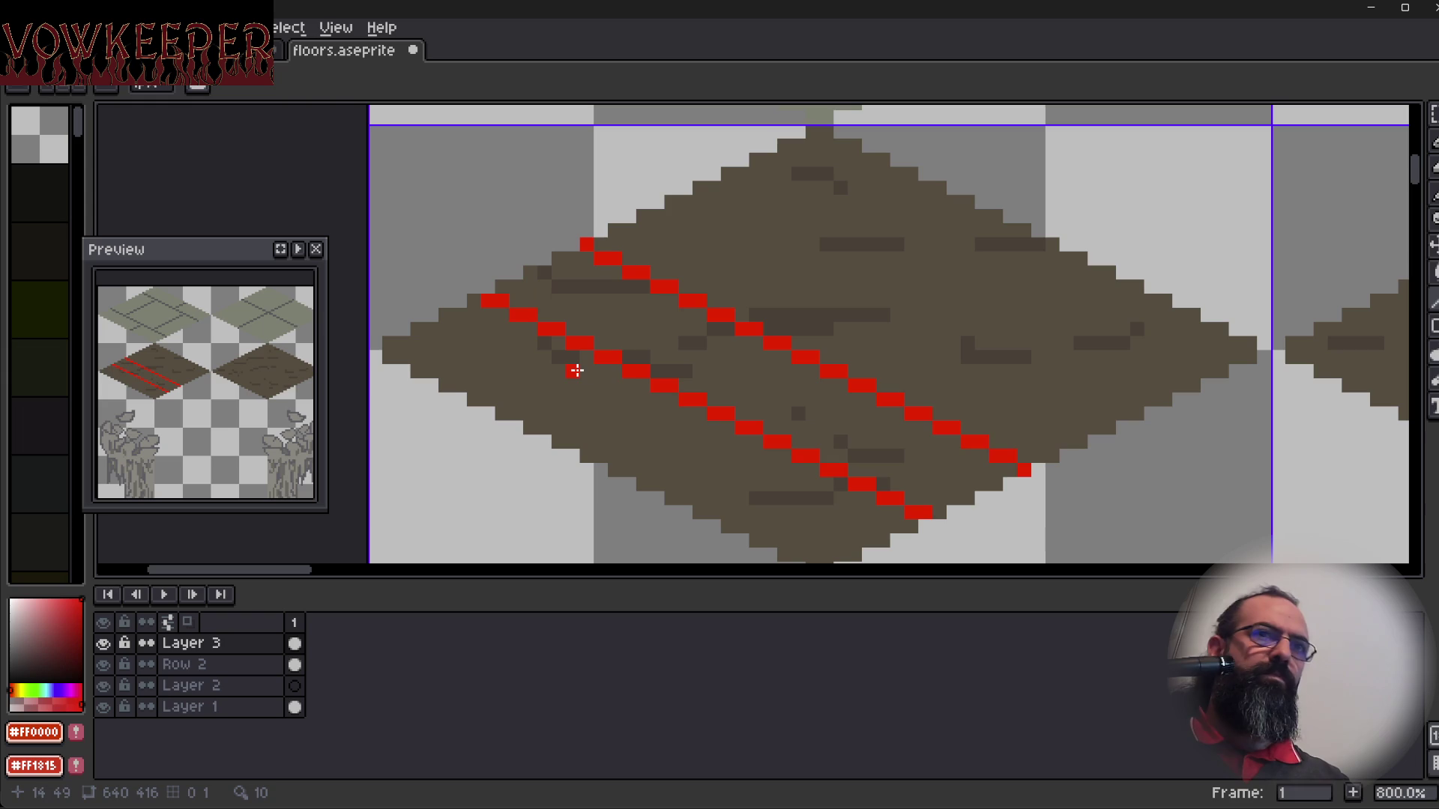
mouse_move(704, 187)
left_mouse_down()
mouse_move(1144, 358)
mouse_move(1117, 420)
mouse_move(1096, 429)
mouse_move(1151, 401)
left_mouse_up()
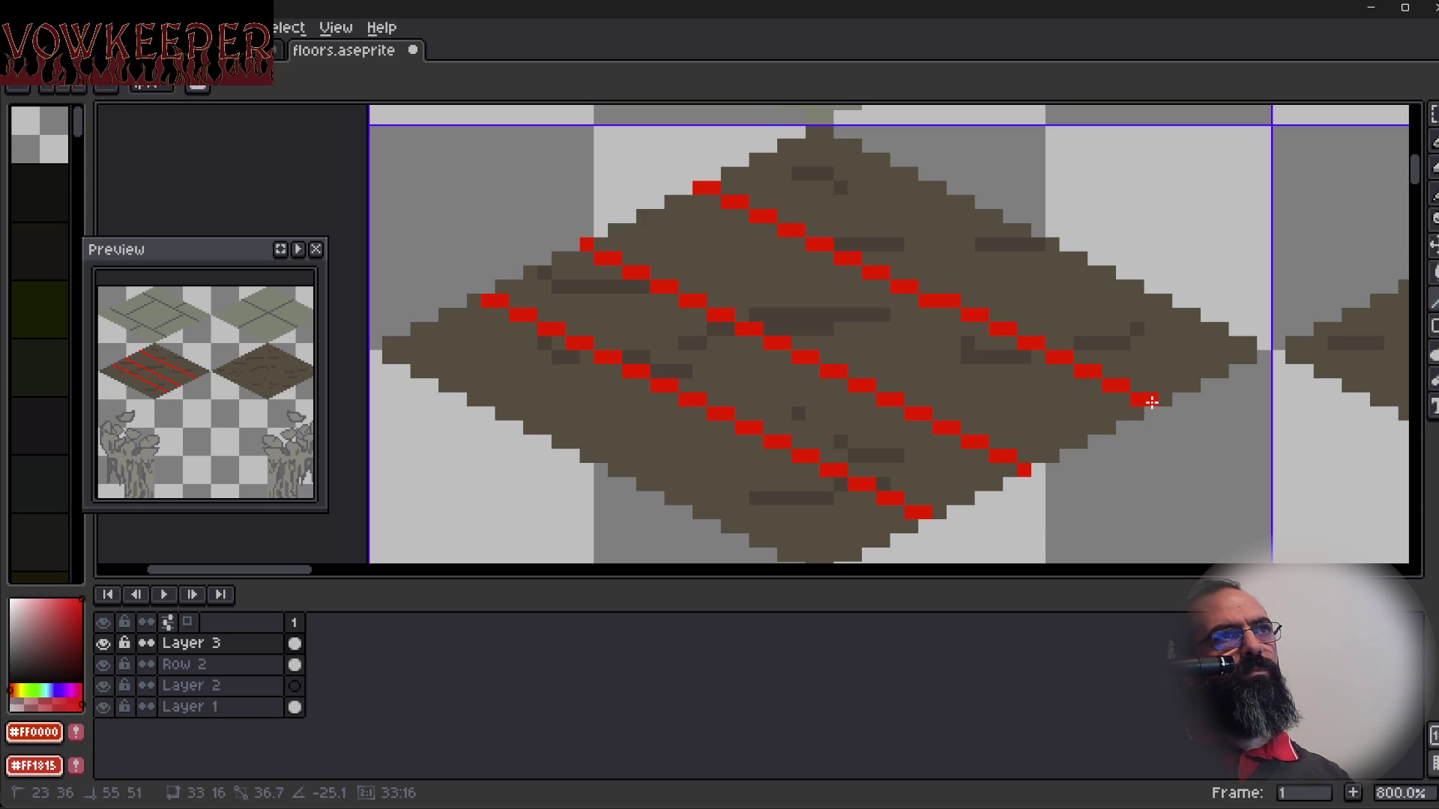
mouse_move(1152, 402)
left_mouse_down()
mouse_move(726, 209)
mouse_move(712, 182)
mouse_move(1145, 388)
mouse_move(1124, 421)
mouse_move(1151, 397)
left_mouse_up()
Replace the two upper red lines with realigned diagonals, then open stonewall.aseprite to compare.
scroll(722, 418, "up", 2)
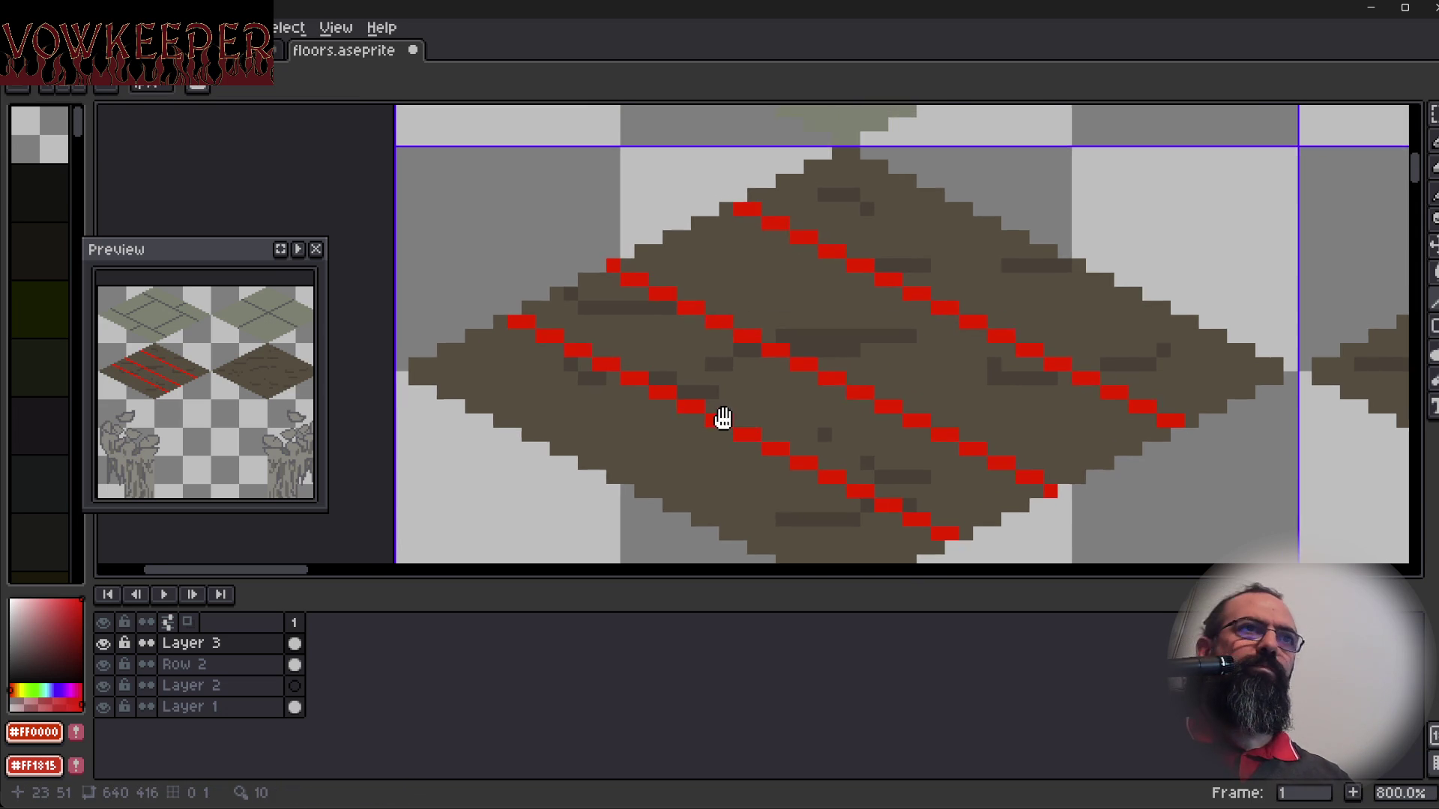
key("ctrl+z")
key("ctrl+z")
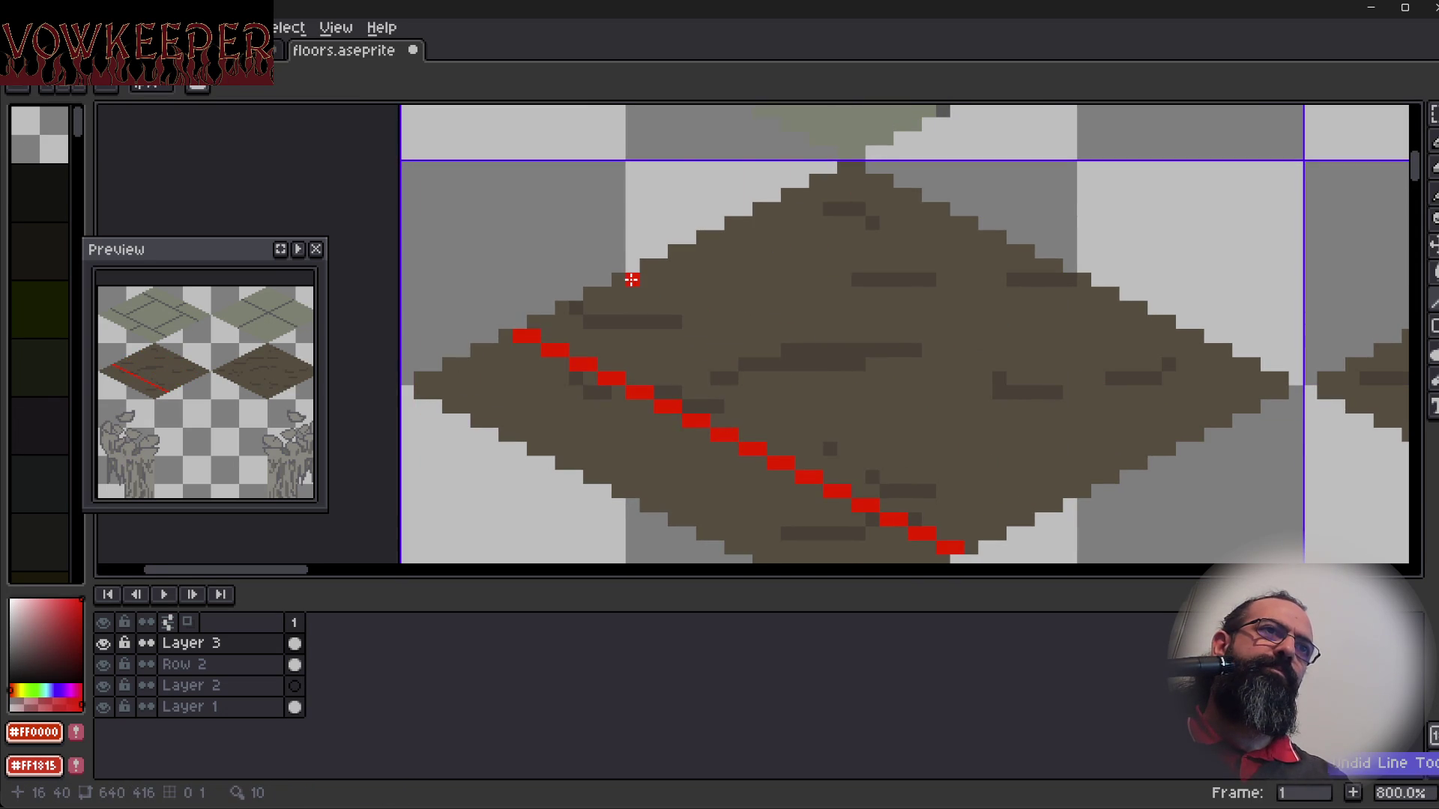
mouse_move(634, 279)
left_mouse_down()
mouse_move(1005, 434)
mouse_move(1064, 492)
left_mouse_up()
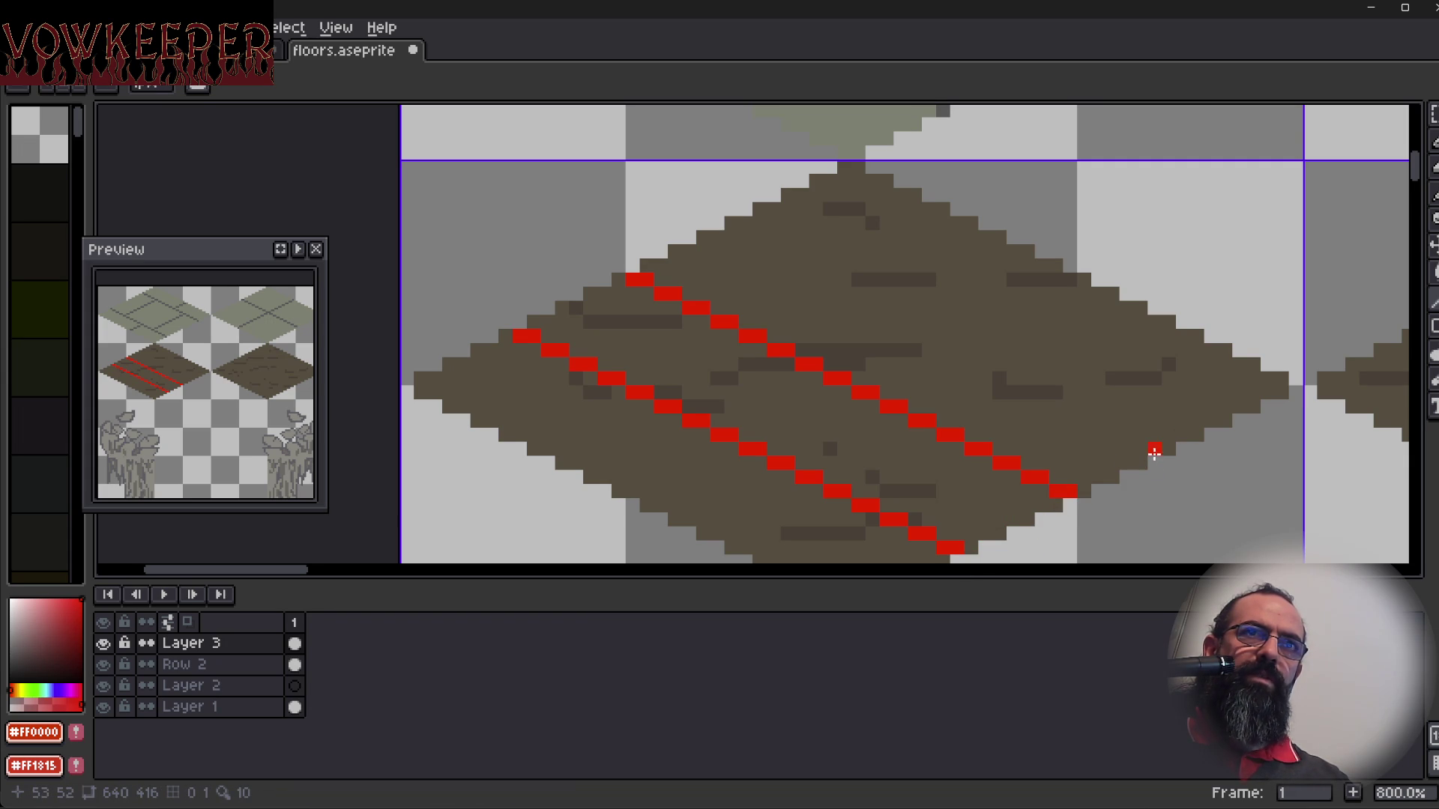
mouse_move(1177, 438)
left_mouse_down()
mouse_move(722, 243)
mouse_move(764, 218)
mouse_move(744, 226)
left_mouse_up()
left_click_drag(824, 450, 786, 434)
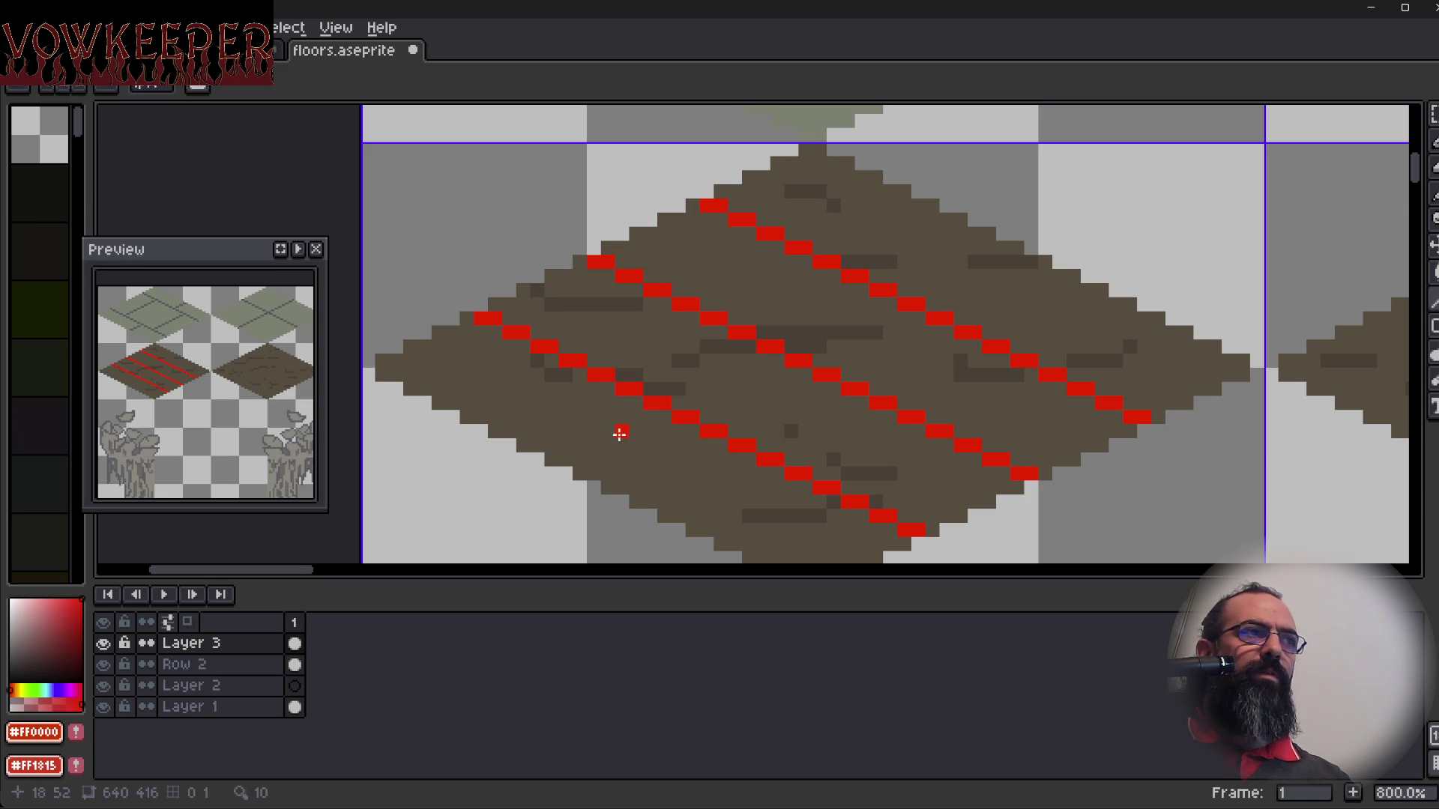
left_click_drag(595, 444, 639, 414)
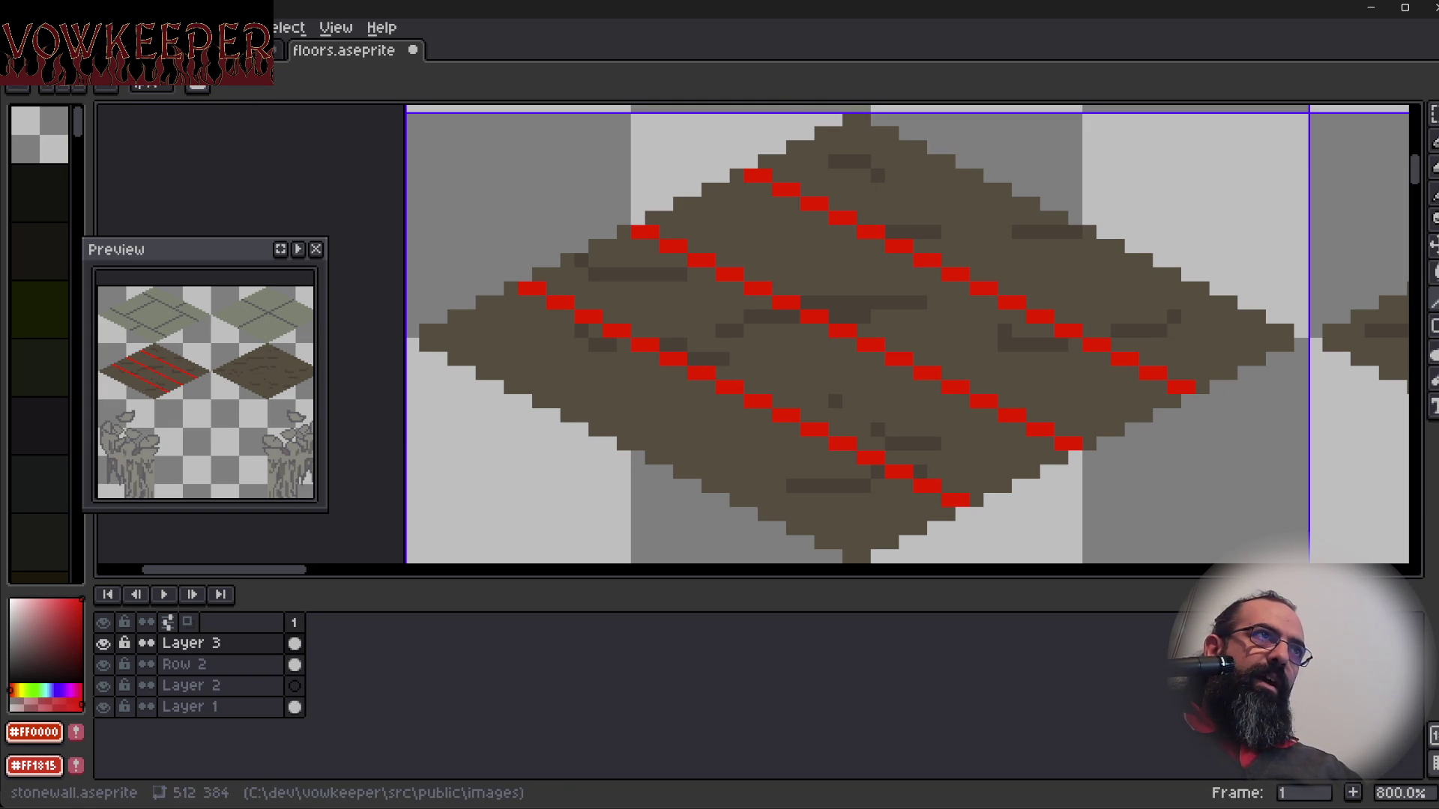
left_click(225, 50)
scroll(595, 324, "down", 2)
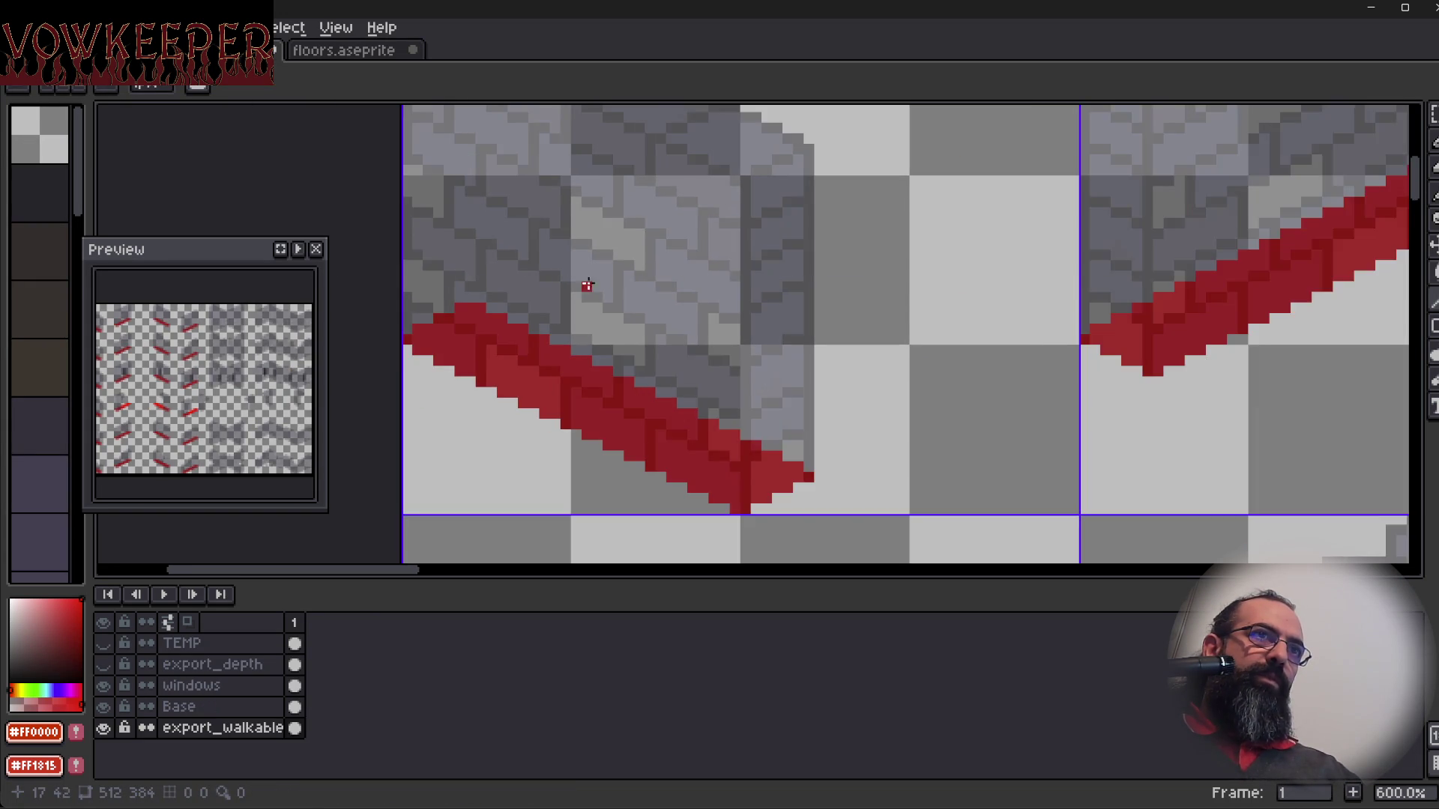
left_click_drag(600, 278, 578, 372)
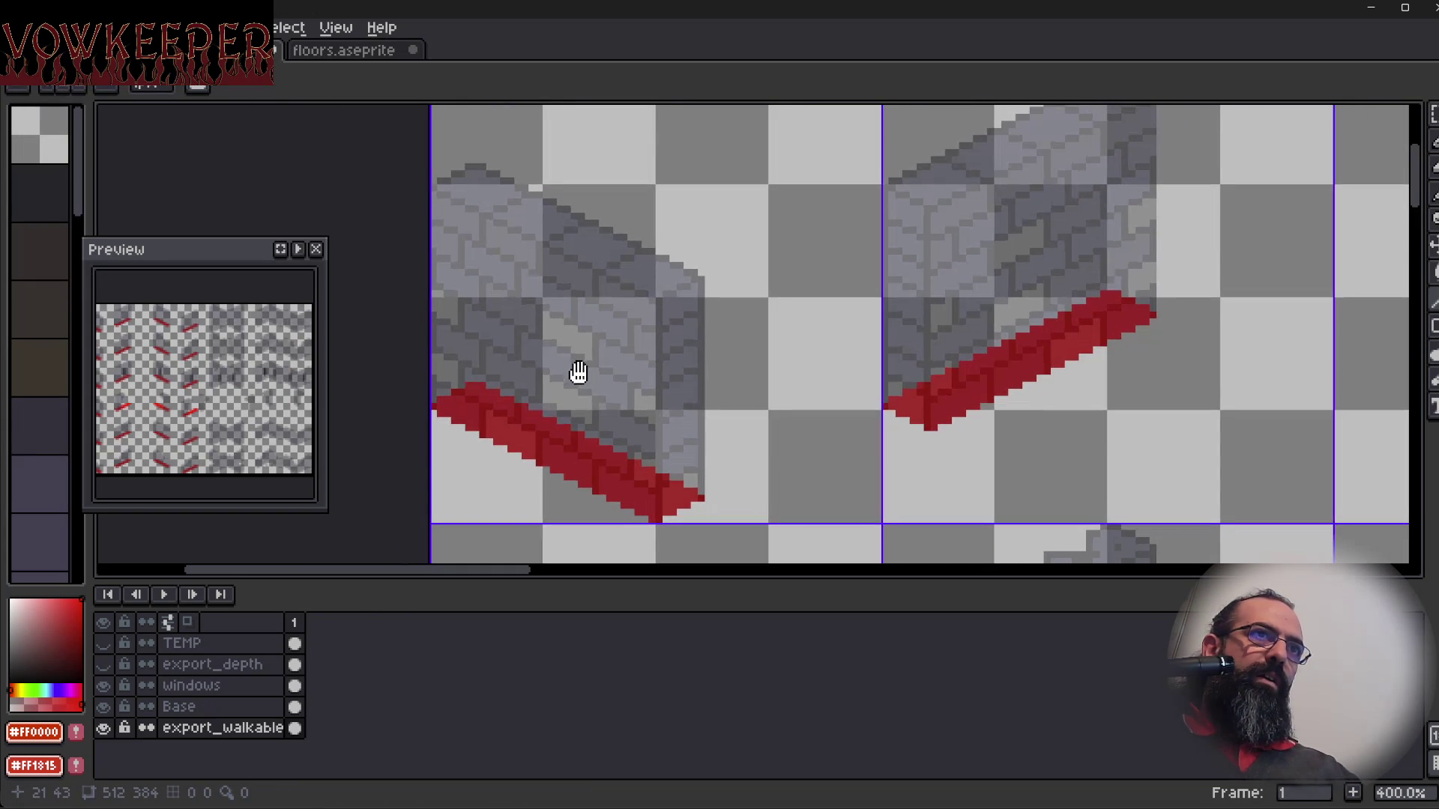
left_click(360, 51)
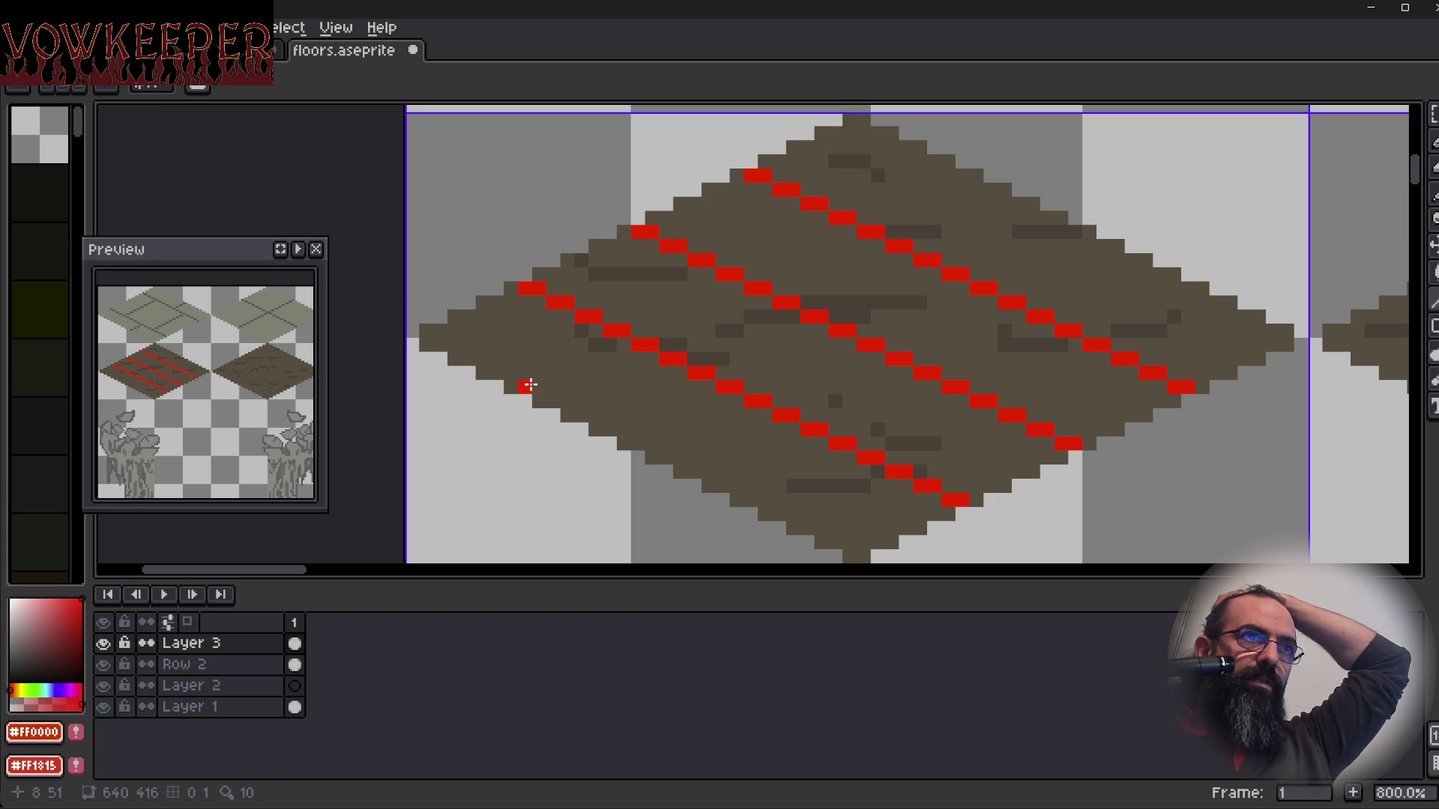
mouse_move(523, 386)
left_mouse_down()
mouse_move(851, 203)
mouse_move(950, 161)
mouse_move(961, 174)
left_mouse_up()
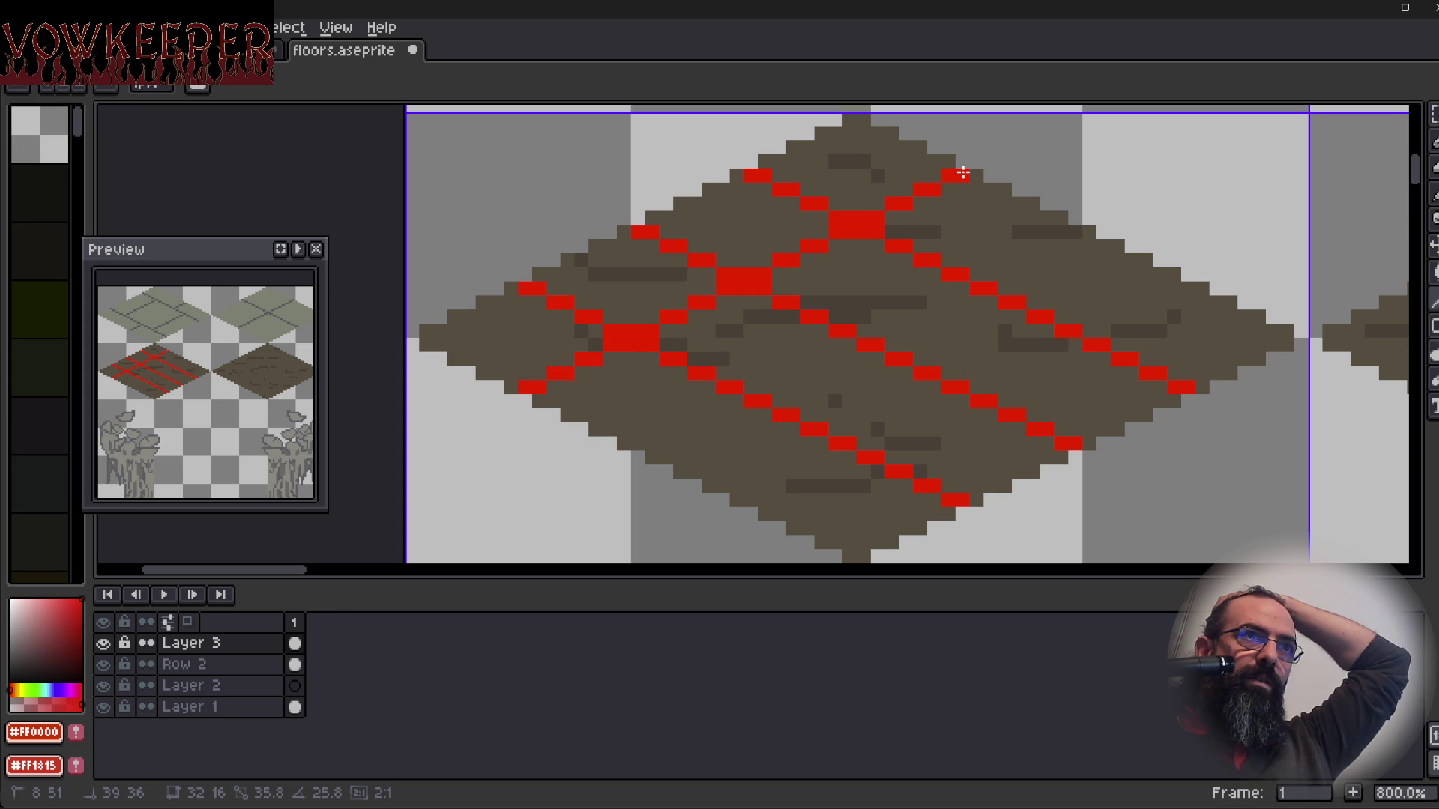
Undo the red cross line, switch to purple, and draw three parallel lines up-right across the tile.
left_click_drag(963, 173, 959, 169)
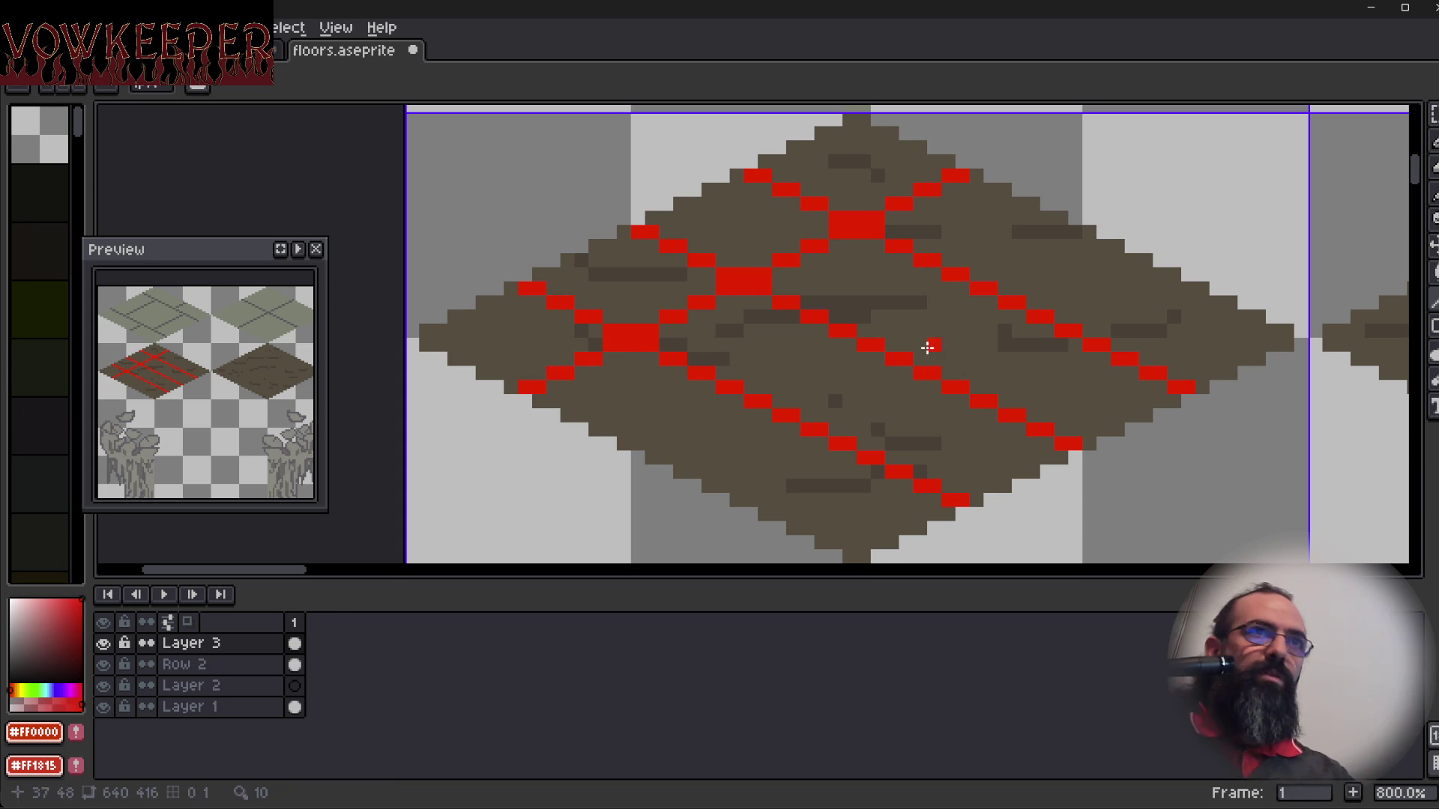
key("ctrl+z")
left_click(66, 689)
mouse_move(64, 685)
left_mouse_down()
mouse_move(37, 686)
mouse_move(58, 688)
left_mouse_up()
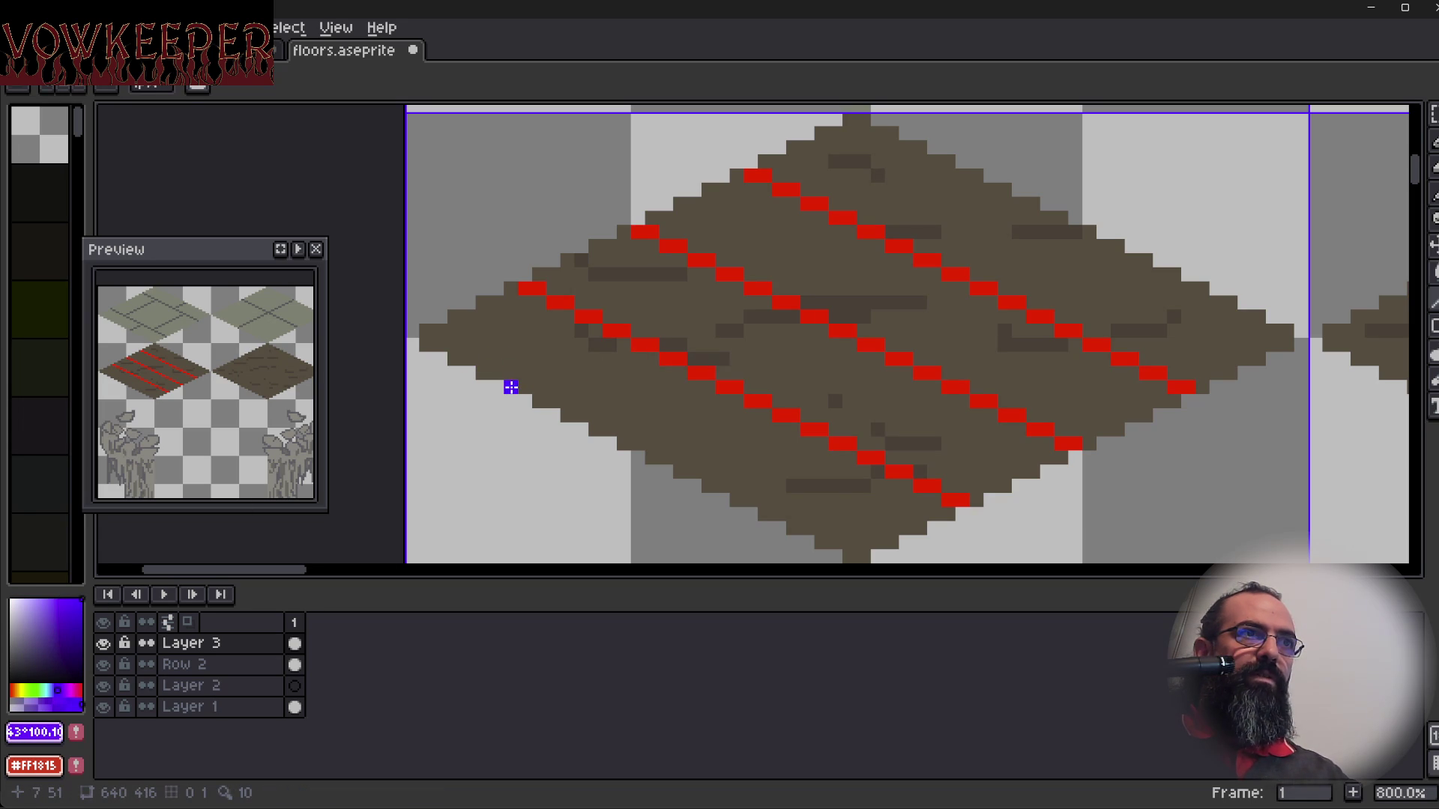
mouse_move(524, 387)
left_mouse_down()
mouse_move(861, 205)
mouse_move(957, 175)
left_mouse_up()
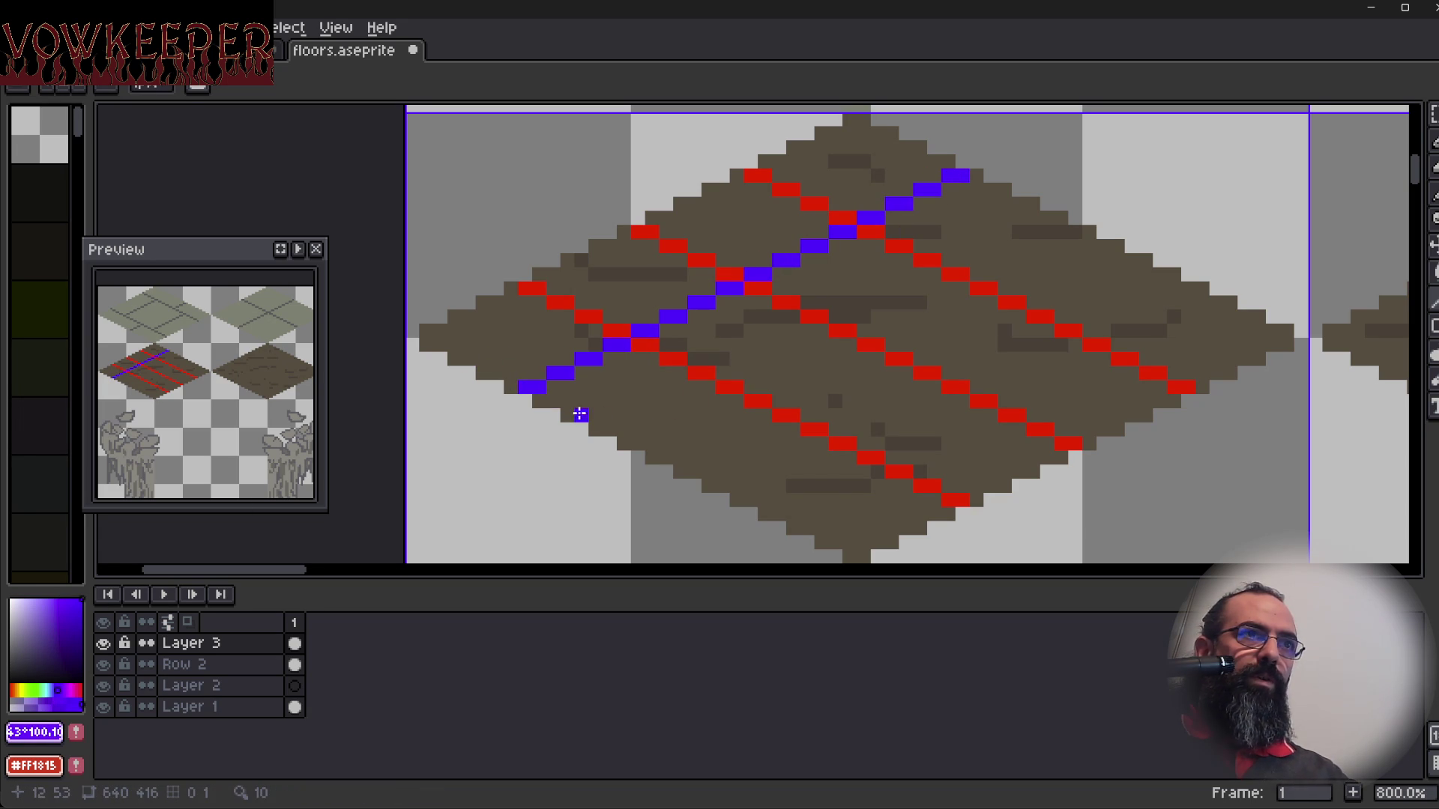
mouse_move(639, 443)
left_mouse_down()
mouse_move(1056, 223)
mouse_move(1080, 237)
left_mouse_up()
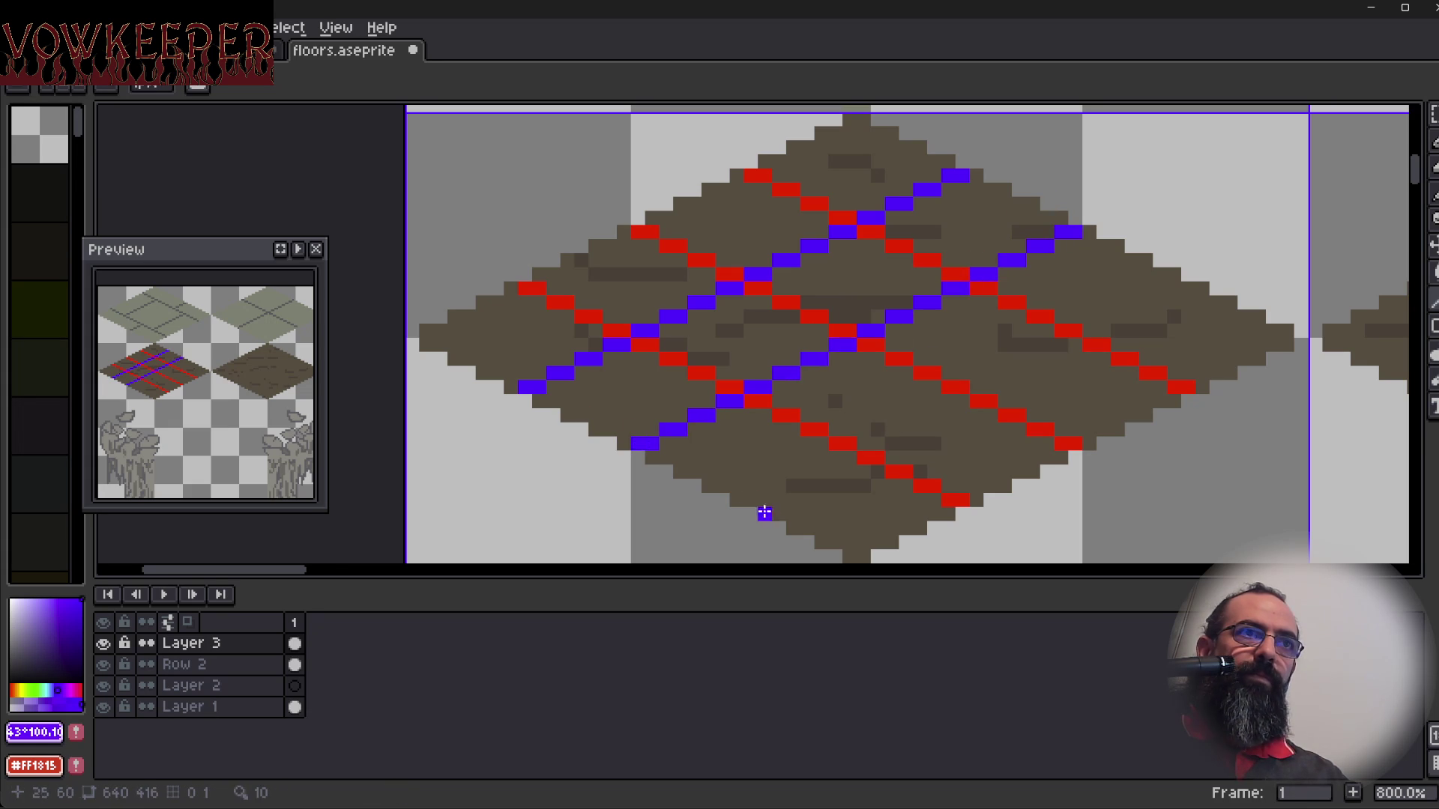
mouse_move(745, 496)
left_mouse_down()
mouse_move(786, 486)
mouse_move(1012, 324)
mouse_move(1184, 287)
left_mouse_up()
Zoom and pan around the floor tile to inspect the finished red-and-blue marker grid.
scroll(942, 434, "down", 1)
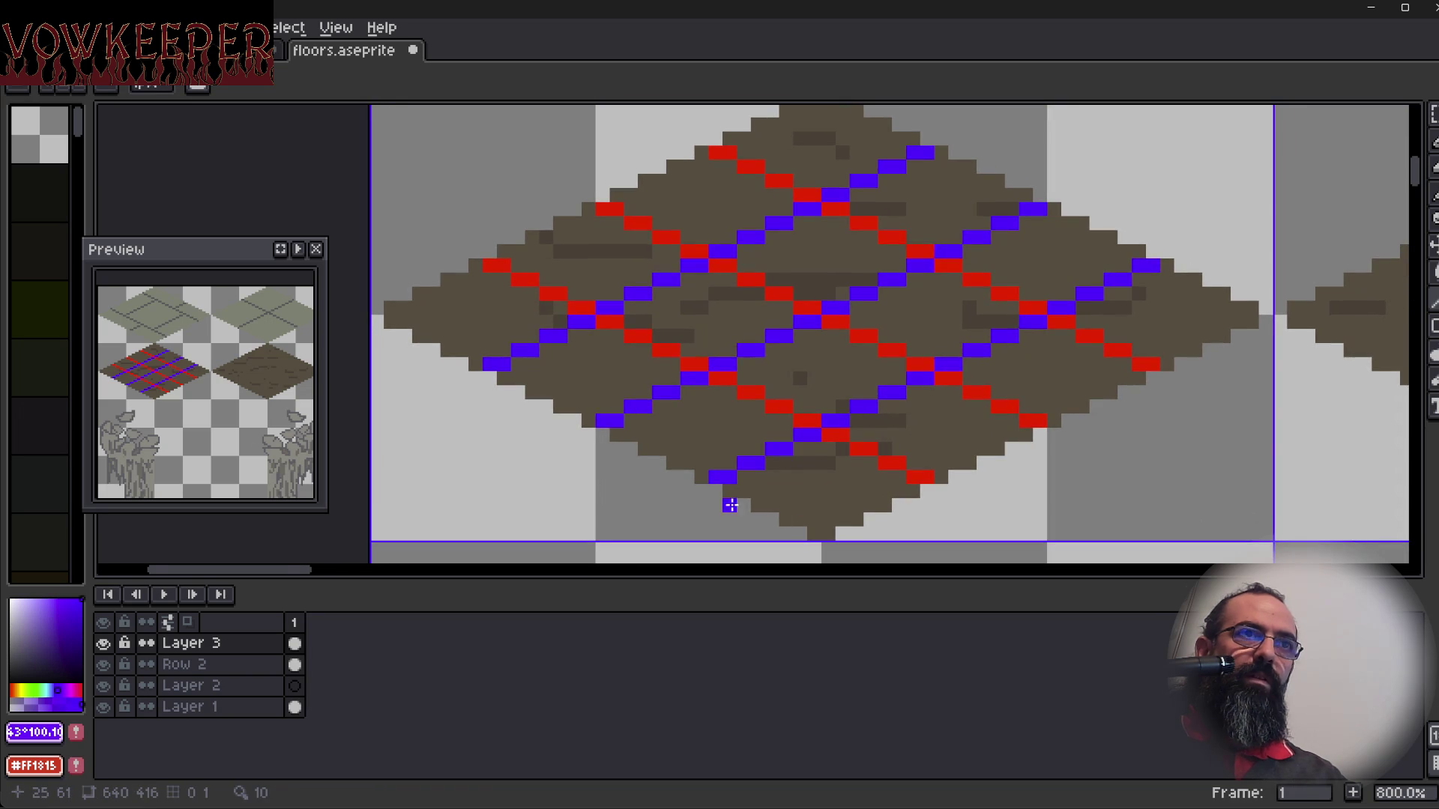
left_click_drag(996, 431, 971, 446)
scroll(971, 446, "down", 1)
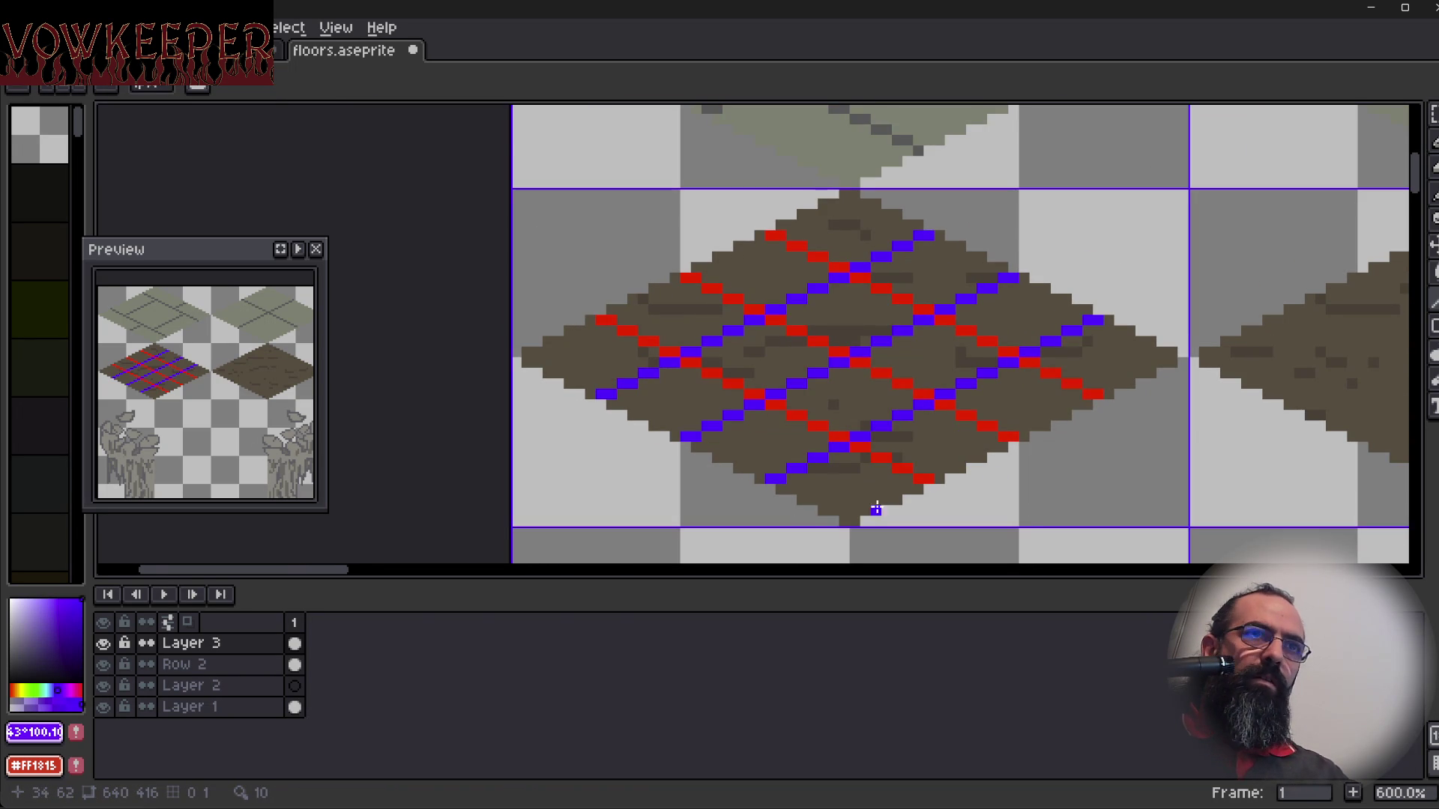
scroll(868, 501, "up", 2)
left_click_drag(856, 488, 852, 465)
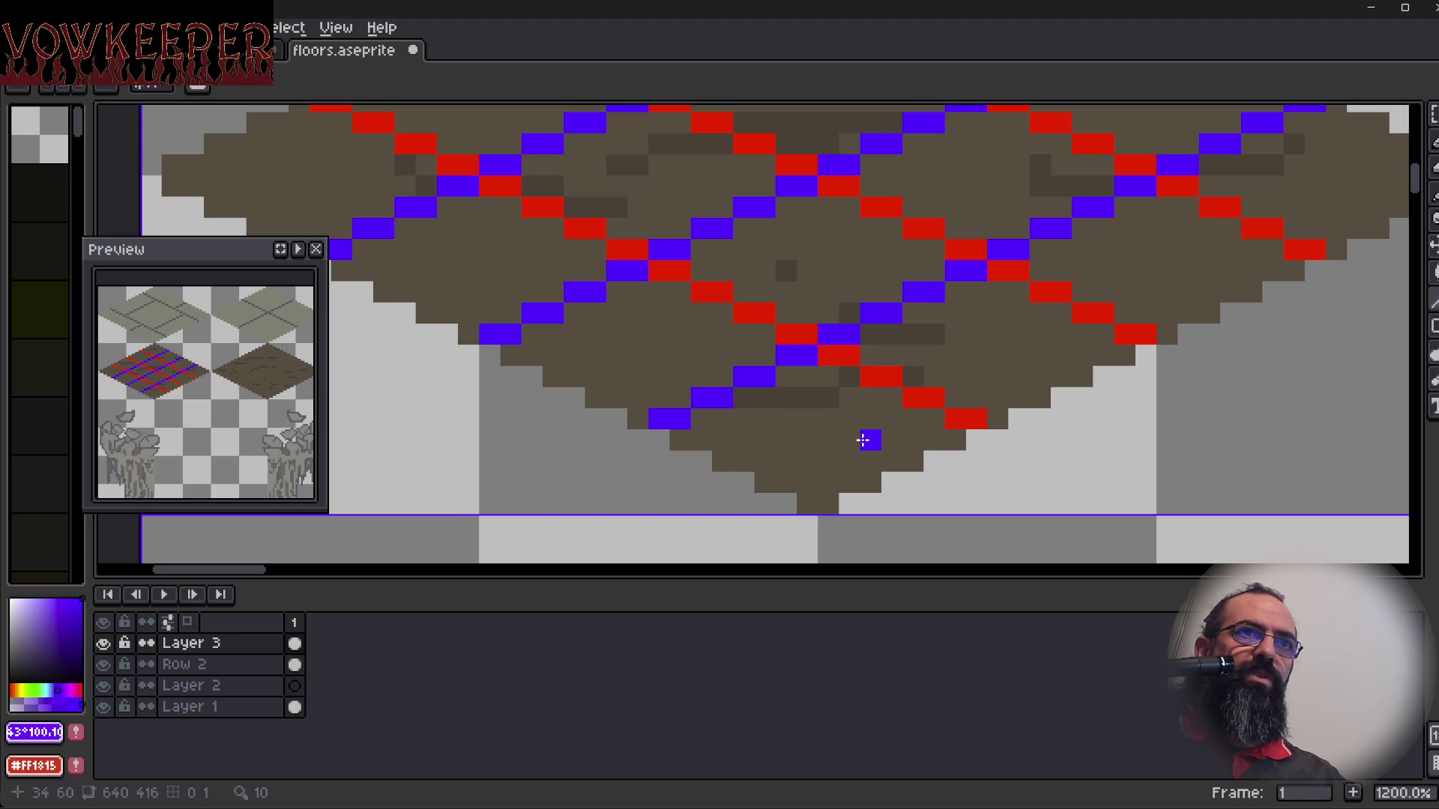
scroll(861, 431, "down", 1)
scroll(857, 431, "down", 1)
mouse_move(838, 455)
left_mouse_down()
mouse_move(819, 440)
mouse_move(783, 491)
left_mouse_up()
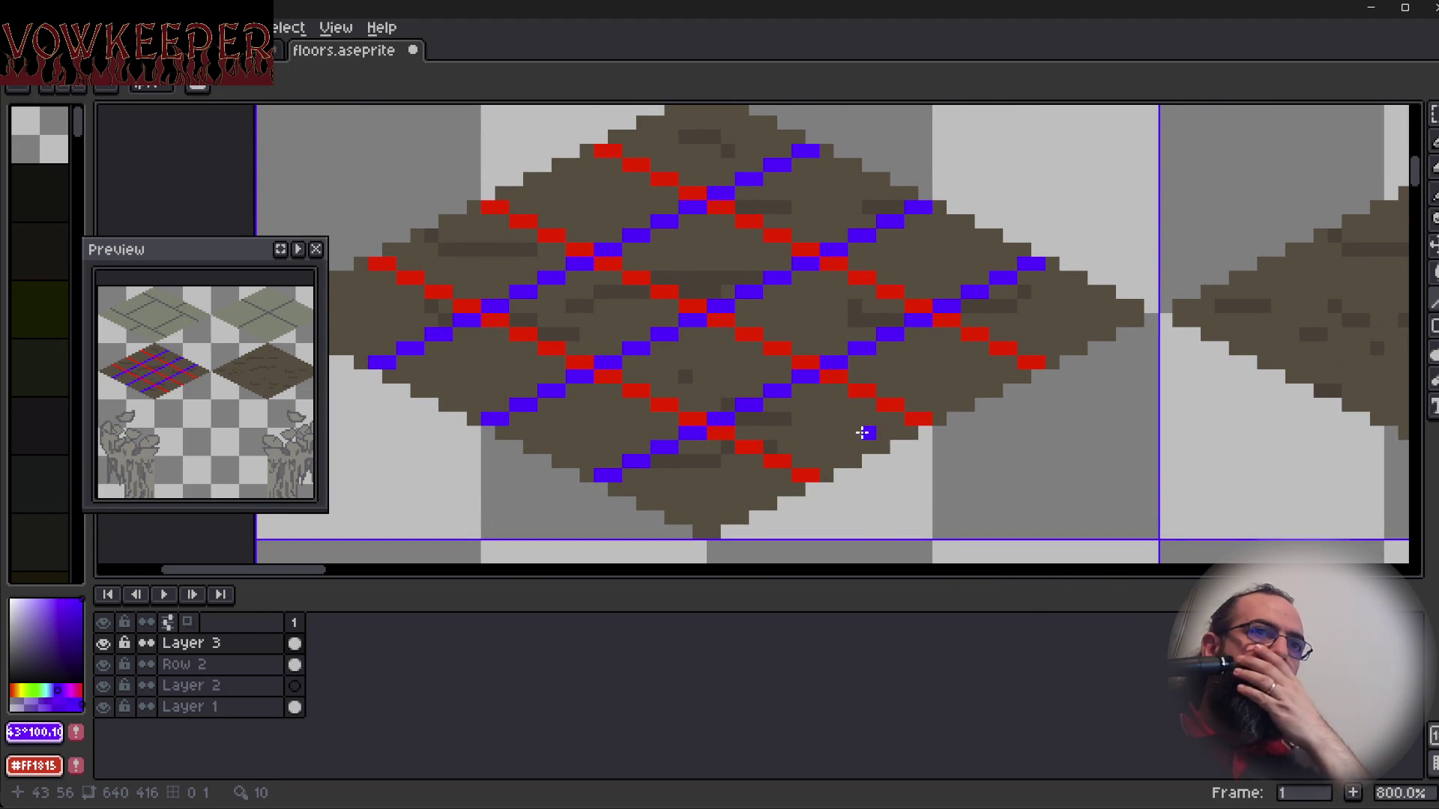
left_click_drag(861, 427, 892, 434)
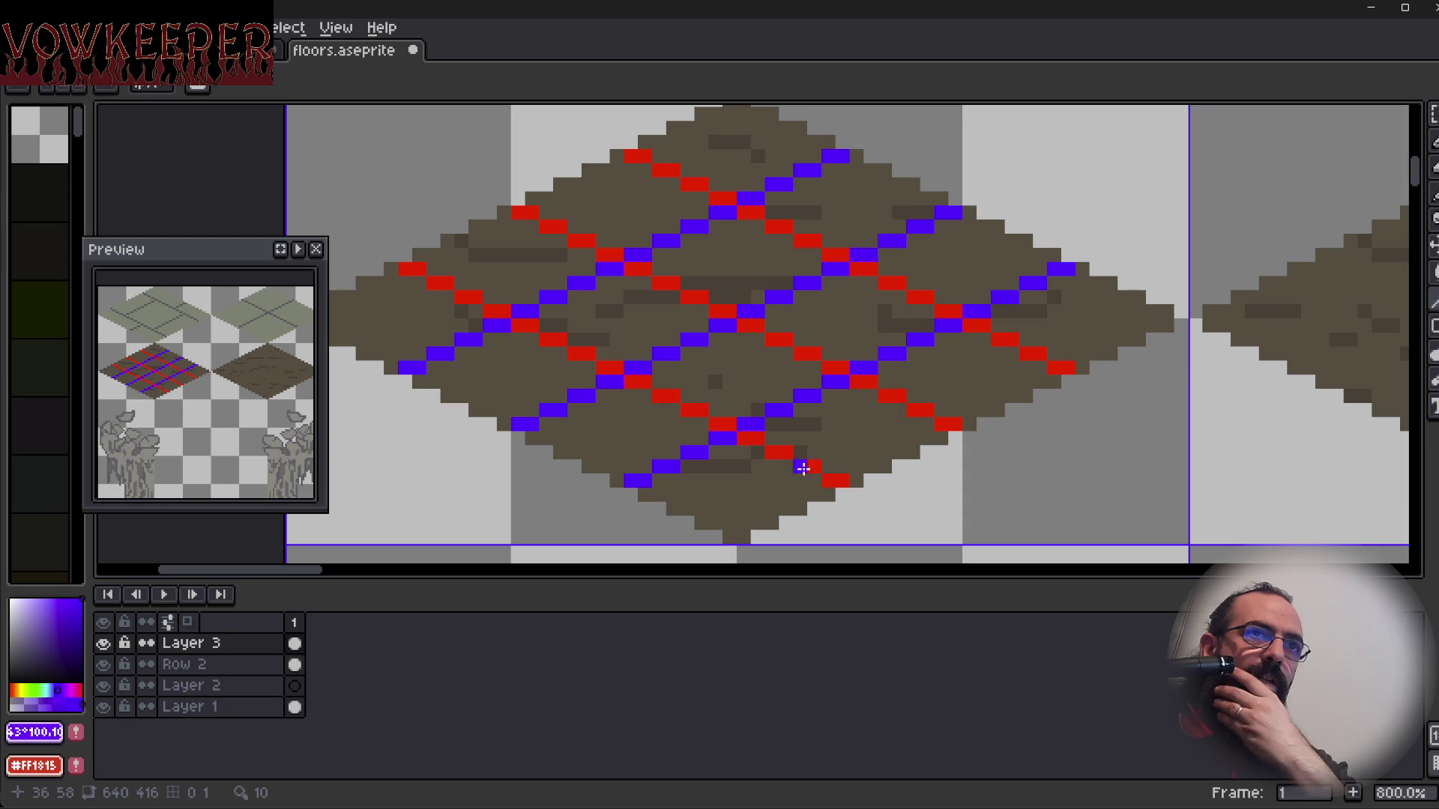
left_click_drag(776, 421, 802, 432)
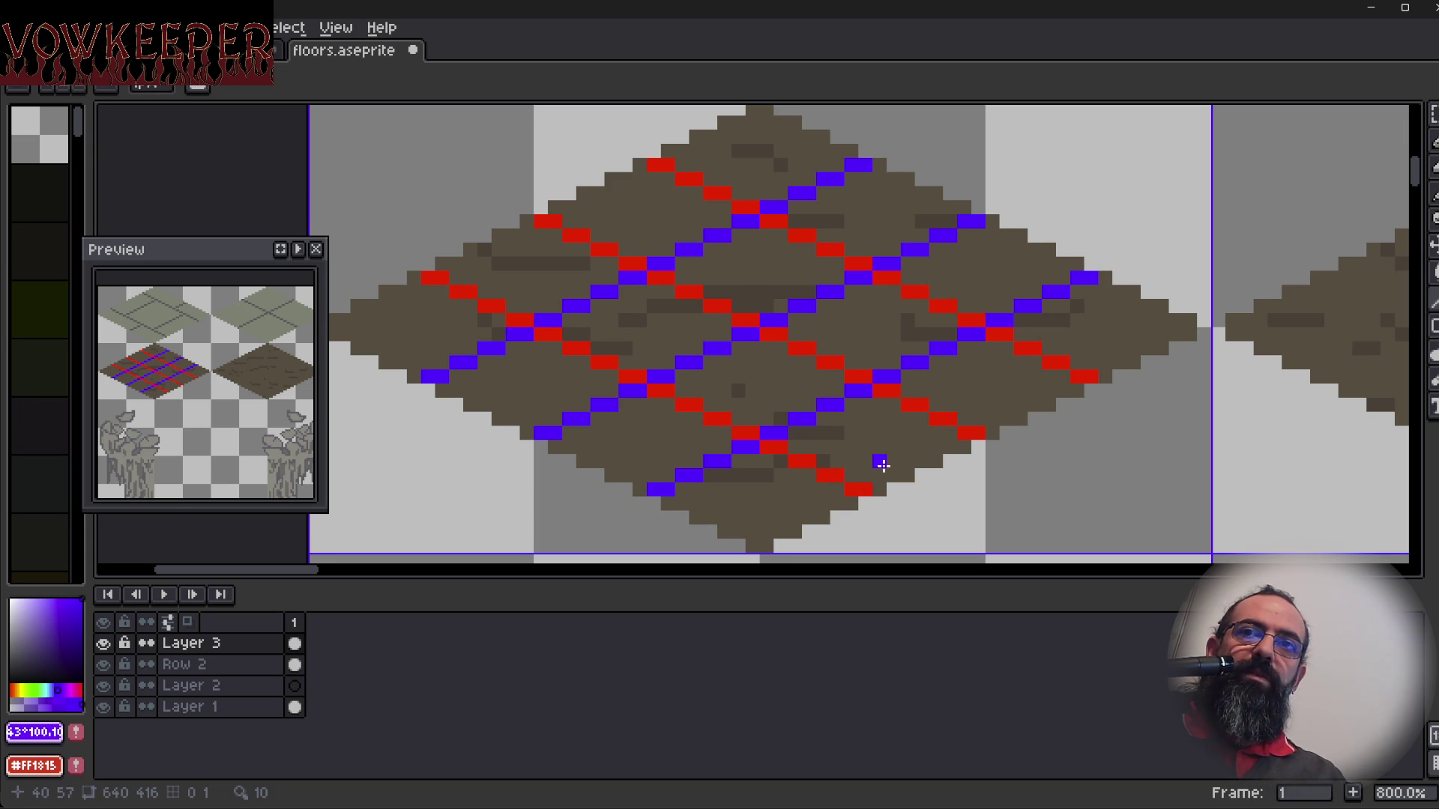
scroll(891, 482, "up", 2)
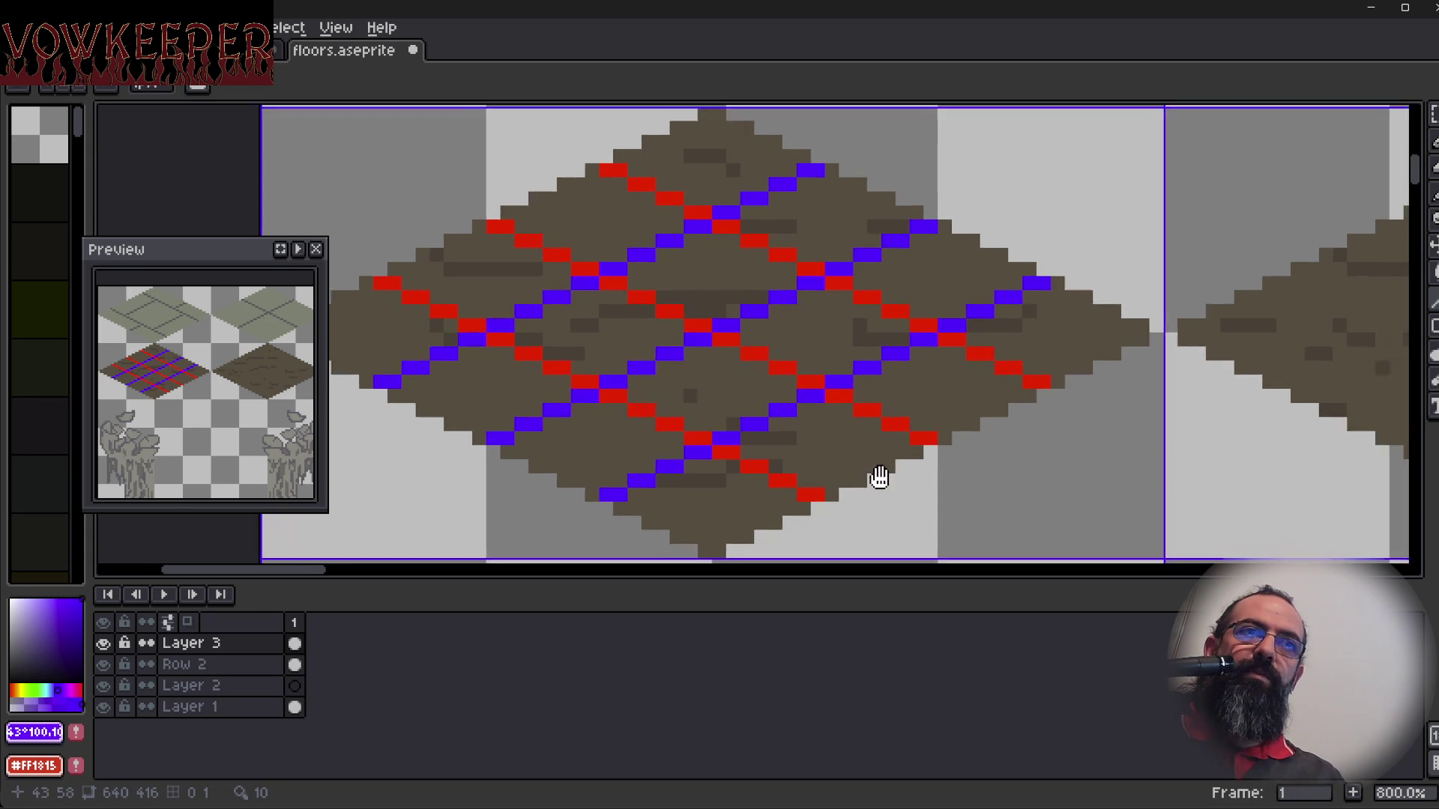
Zoom out to review the finished crisscross floor tile, then bring up map4.json in Tiled.
scroll(927, 495, "down", 1)
mouse_move(946, 513)
left_mouse_down()
mouse_move(904, 483)
mouse_move(851, 493)
left_mouse_up()
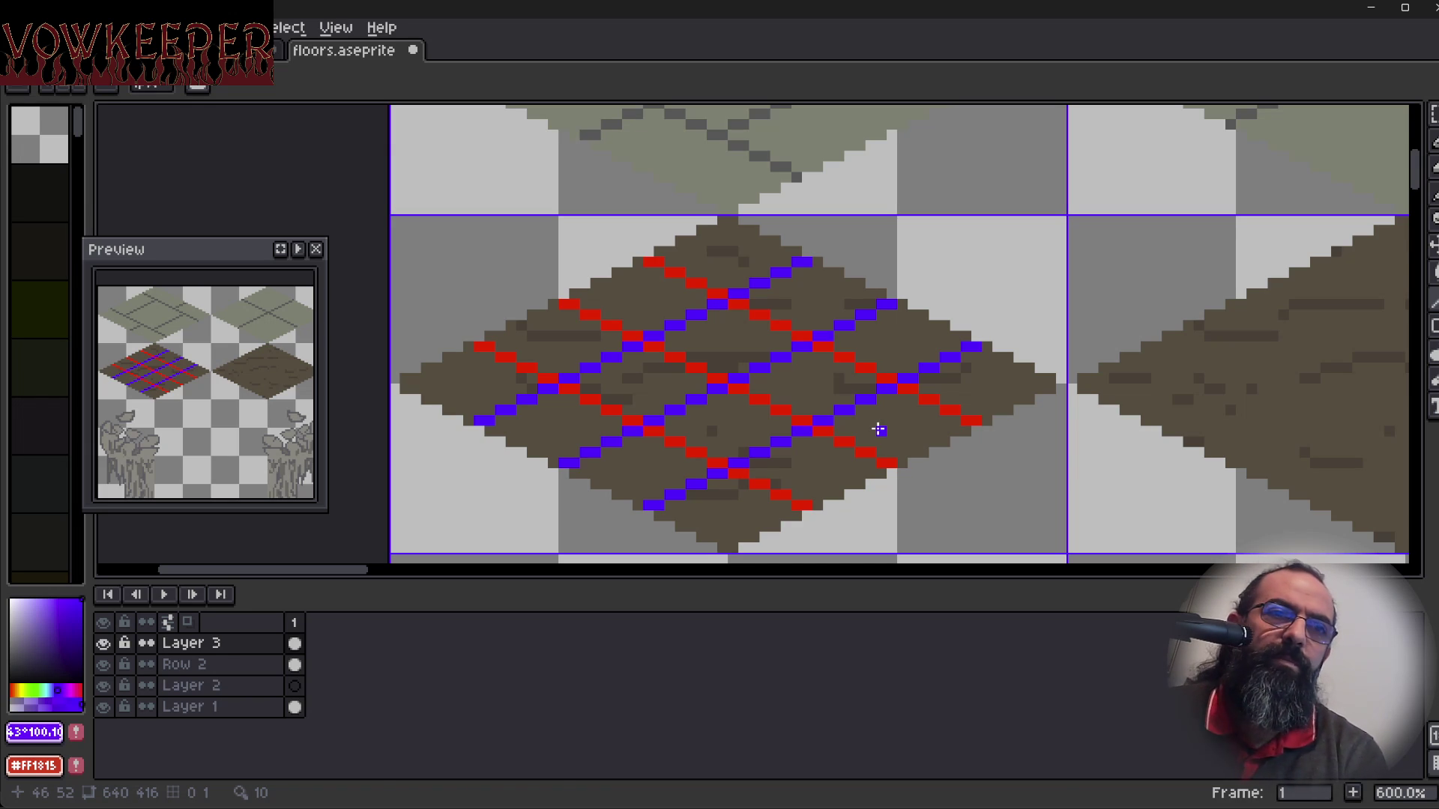
key("alt+Tab")
scroll(610, 547, "up", 3)
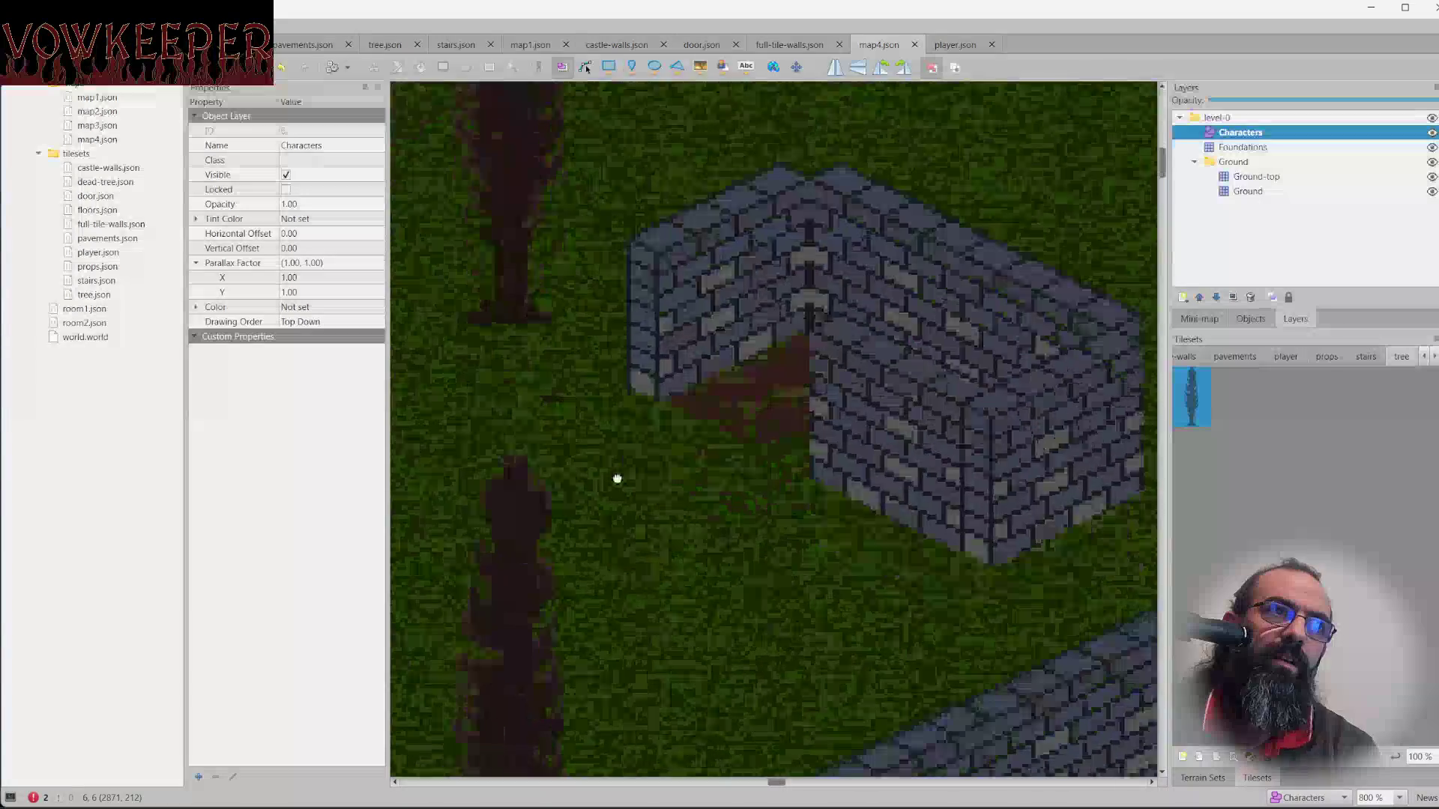
scroll(651, 403, "down", 4)
left_click_drag(761, 537, 810, 505)
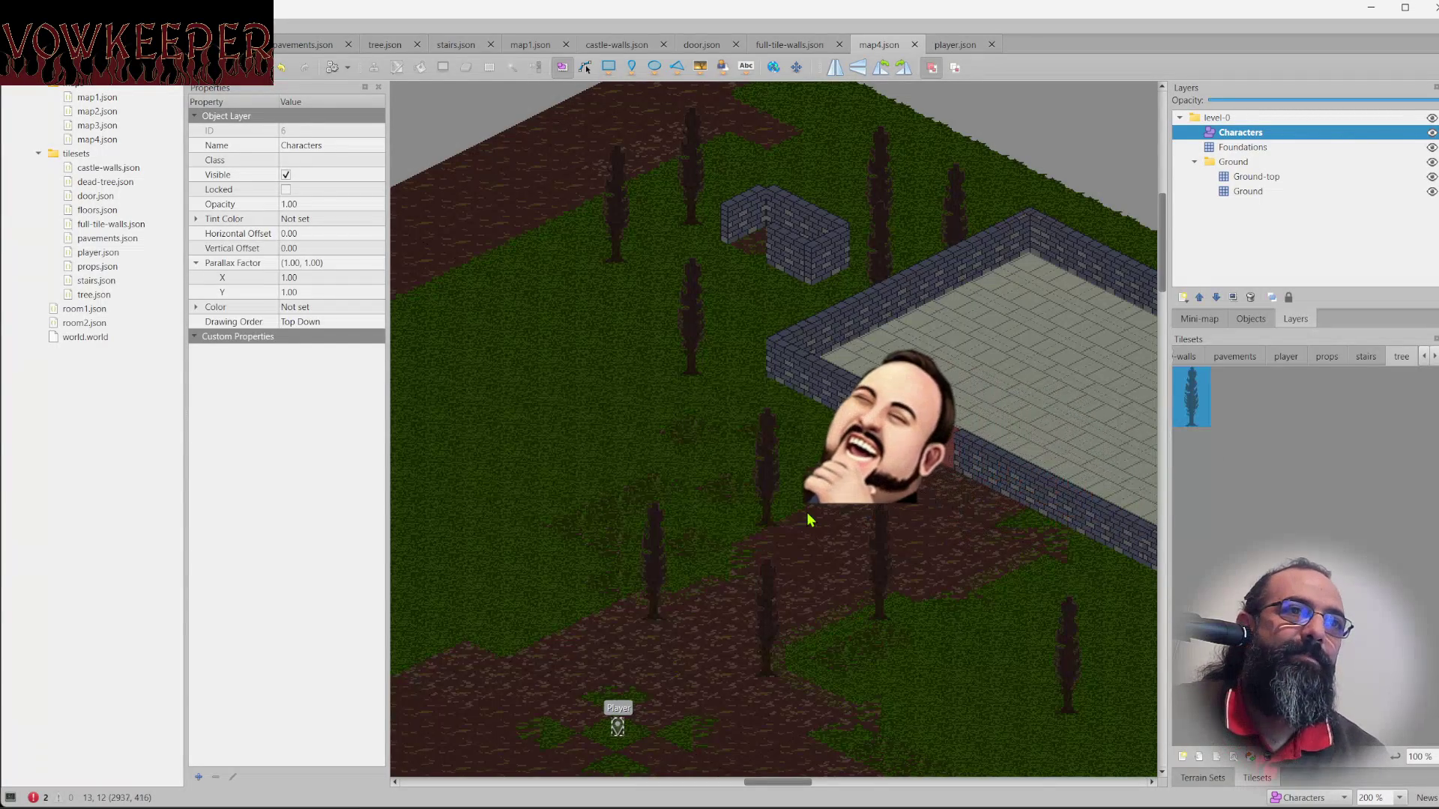
scroll(839, 525, "down", 2)
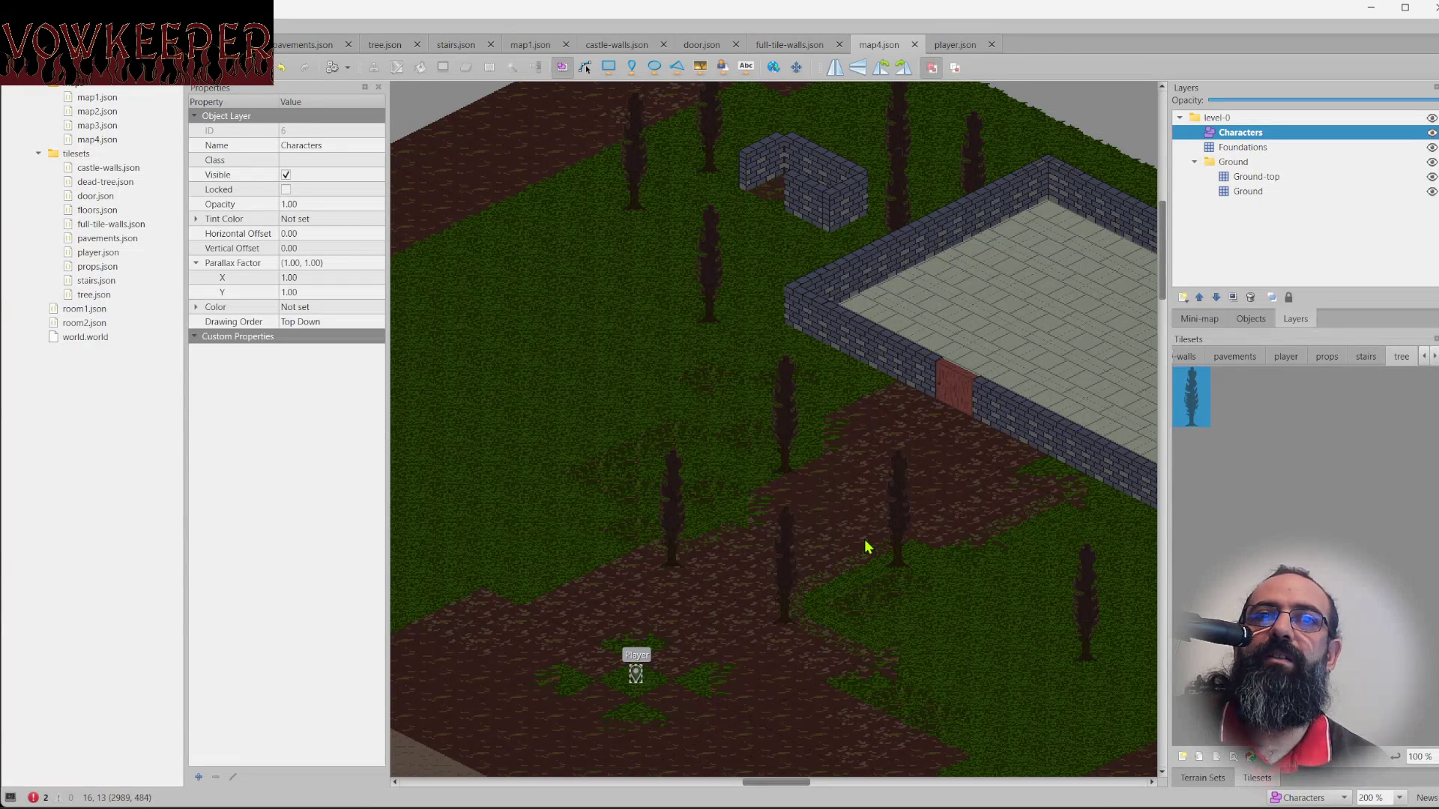
Look over the map4 dirt paths around the Player's grassy patch, then return to floors.aseprite.
left_click_drag(862, 428, 901, 470)
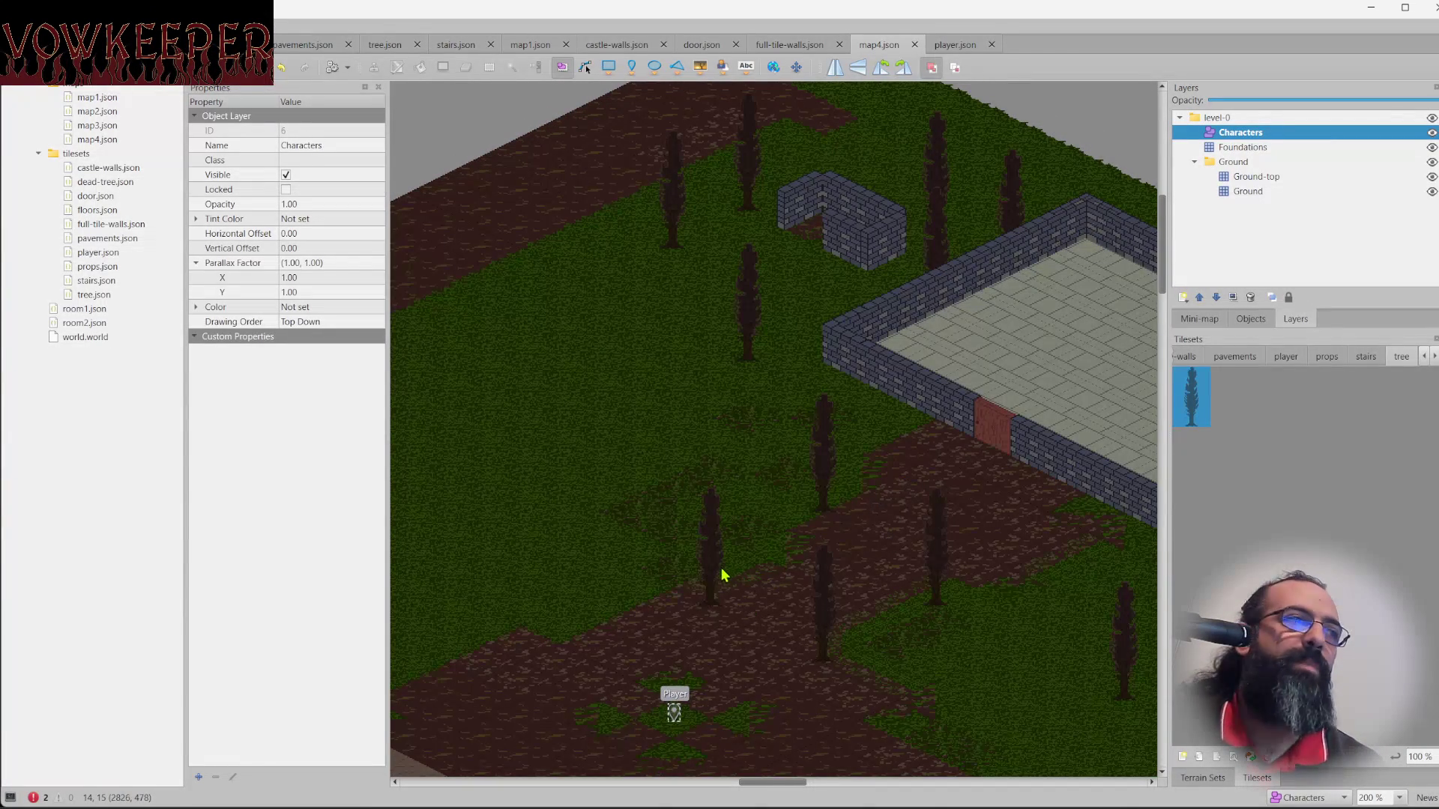
scroll(755, 579, "left", 2)
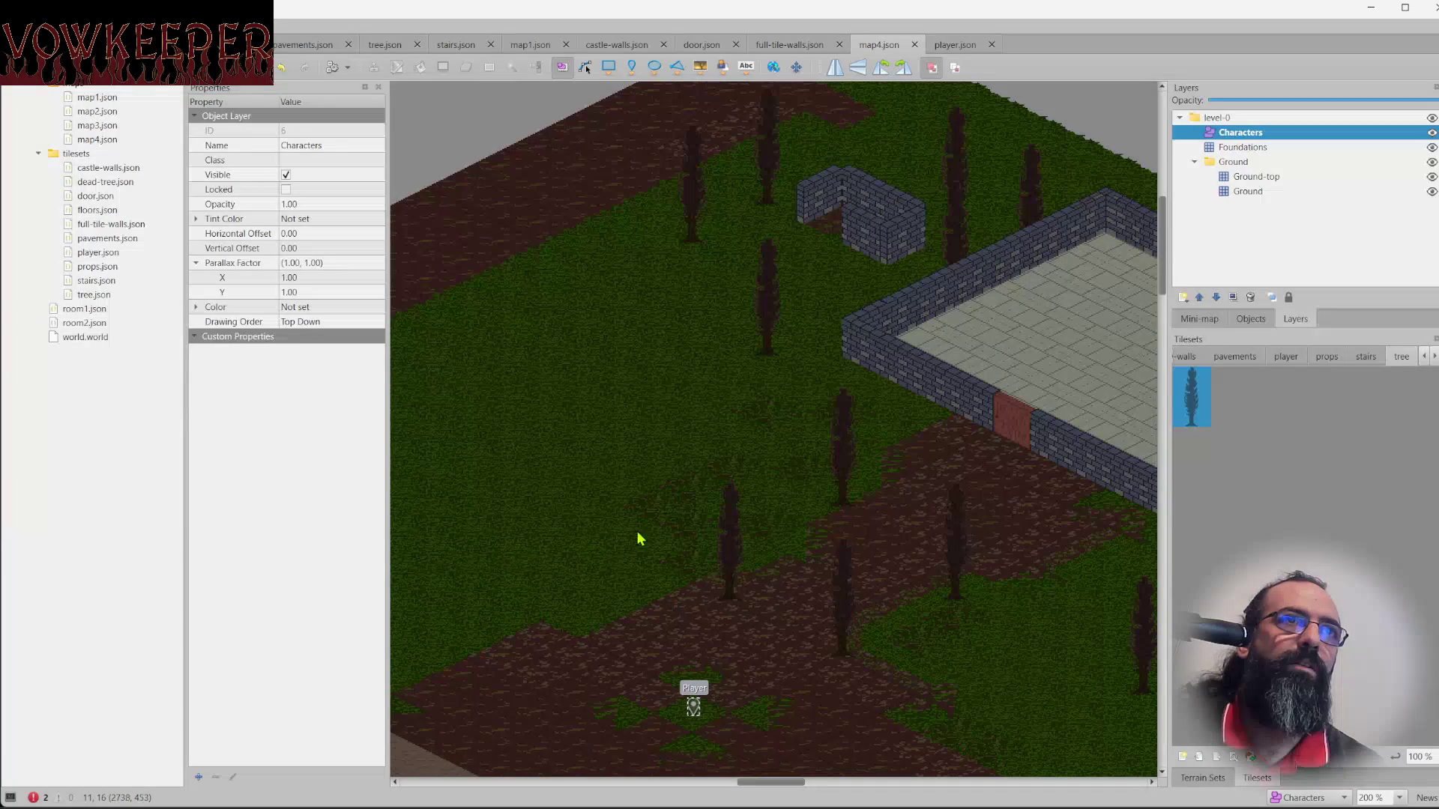
scroll(658, 538, "right", 2)
scroll(658, 538, "up", 1)
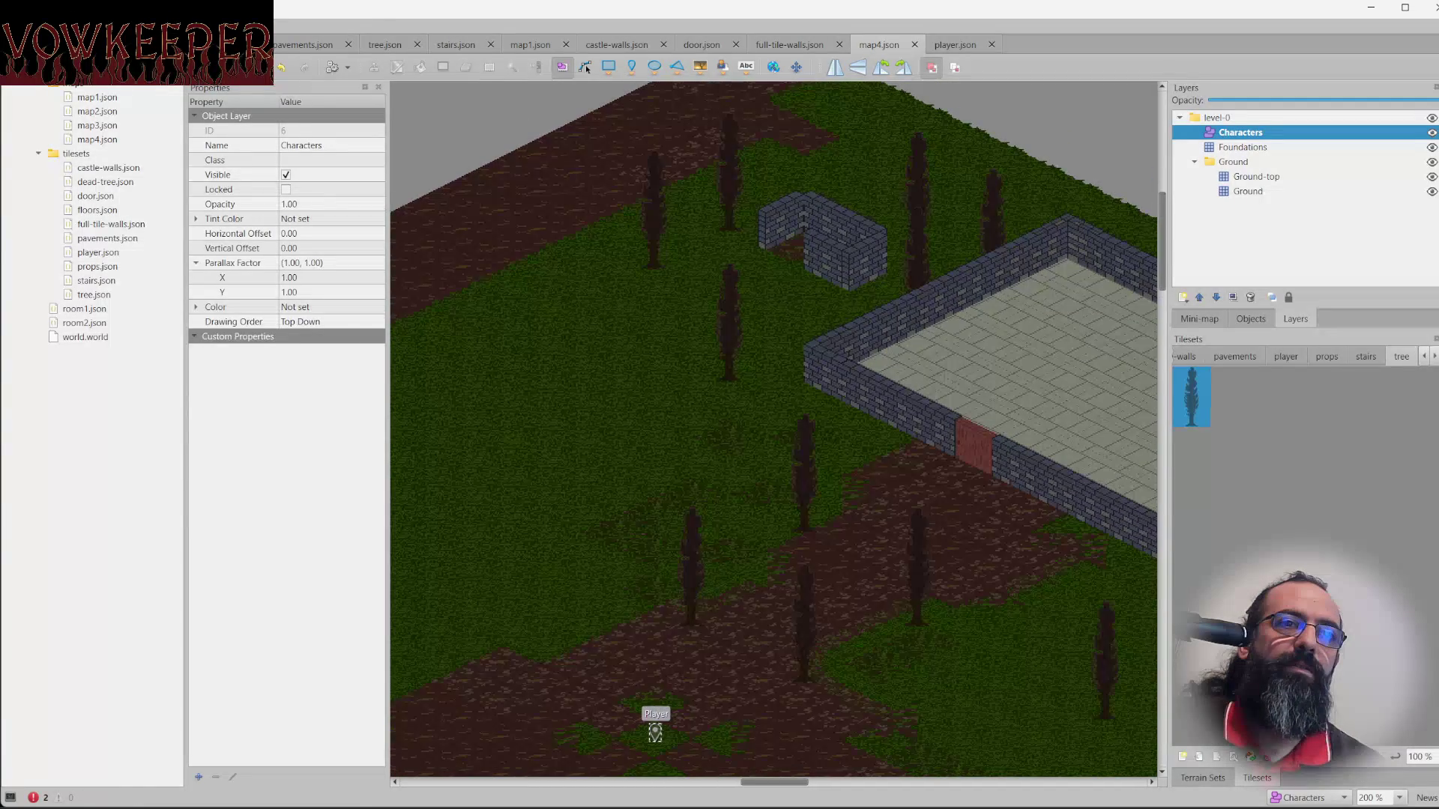
key("alt+Tab")
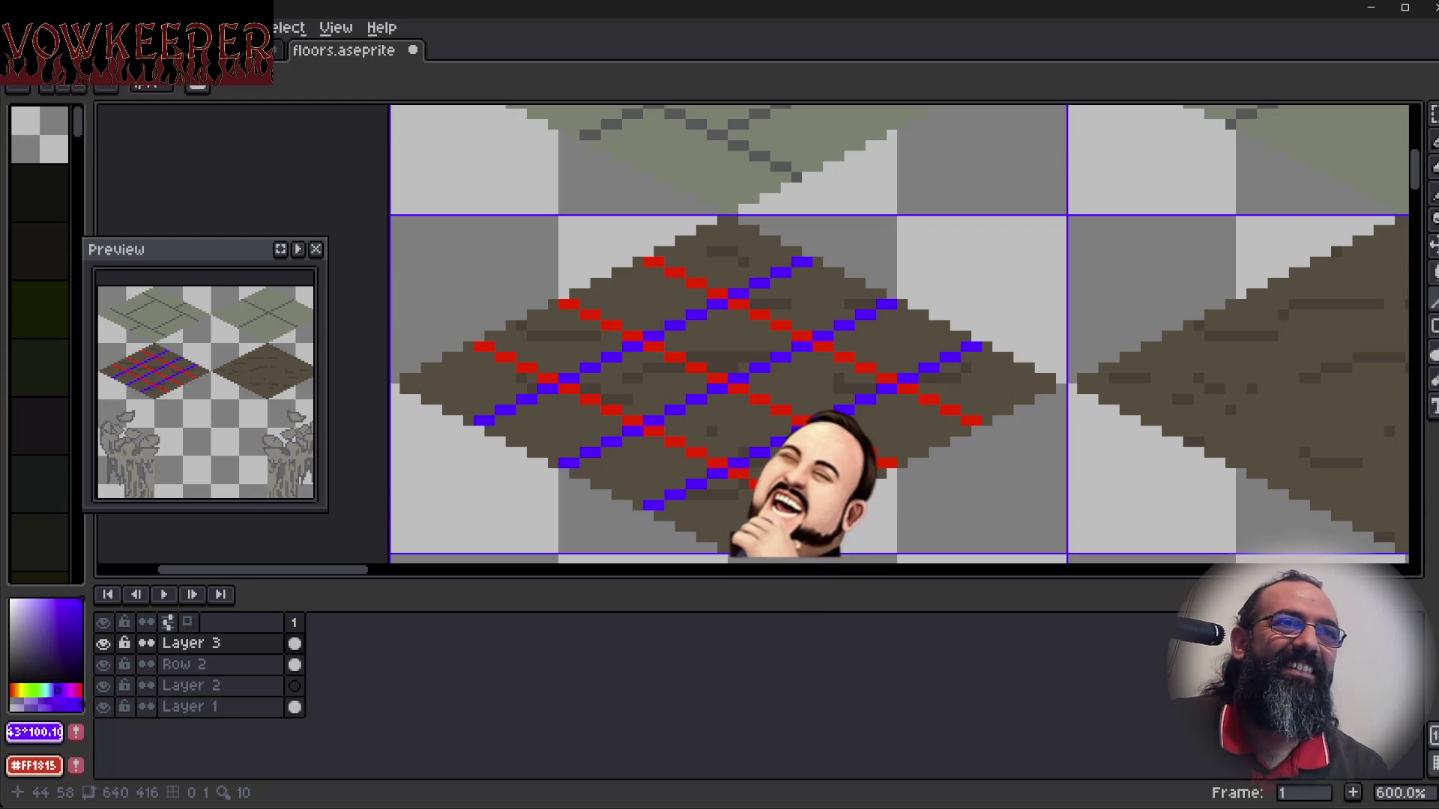
Select the tile cell holding the marker grid and recentre the view on it.
key("m")
left_click(514, 283)
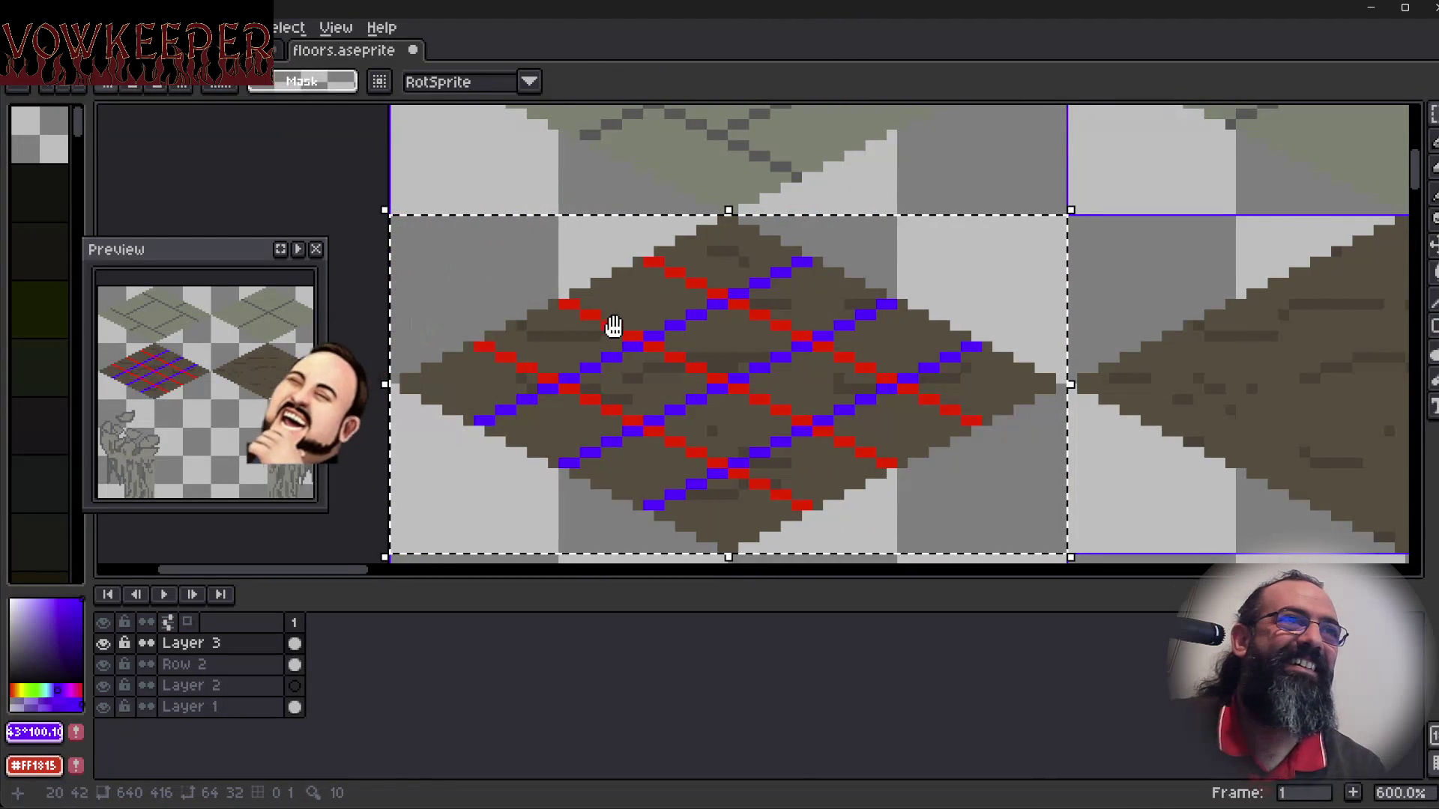
left_click_drag(610, 324, 675, 347)
left_click_drag(757, 410, 685, 393)
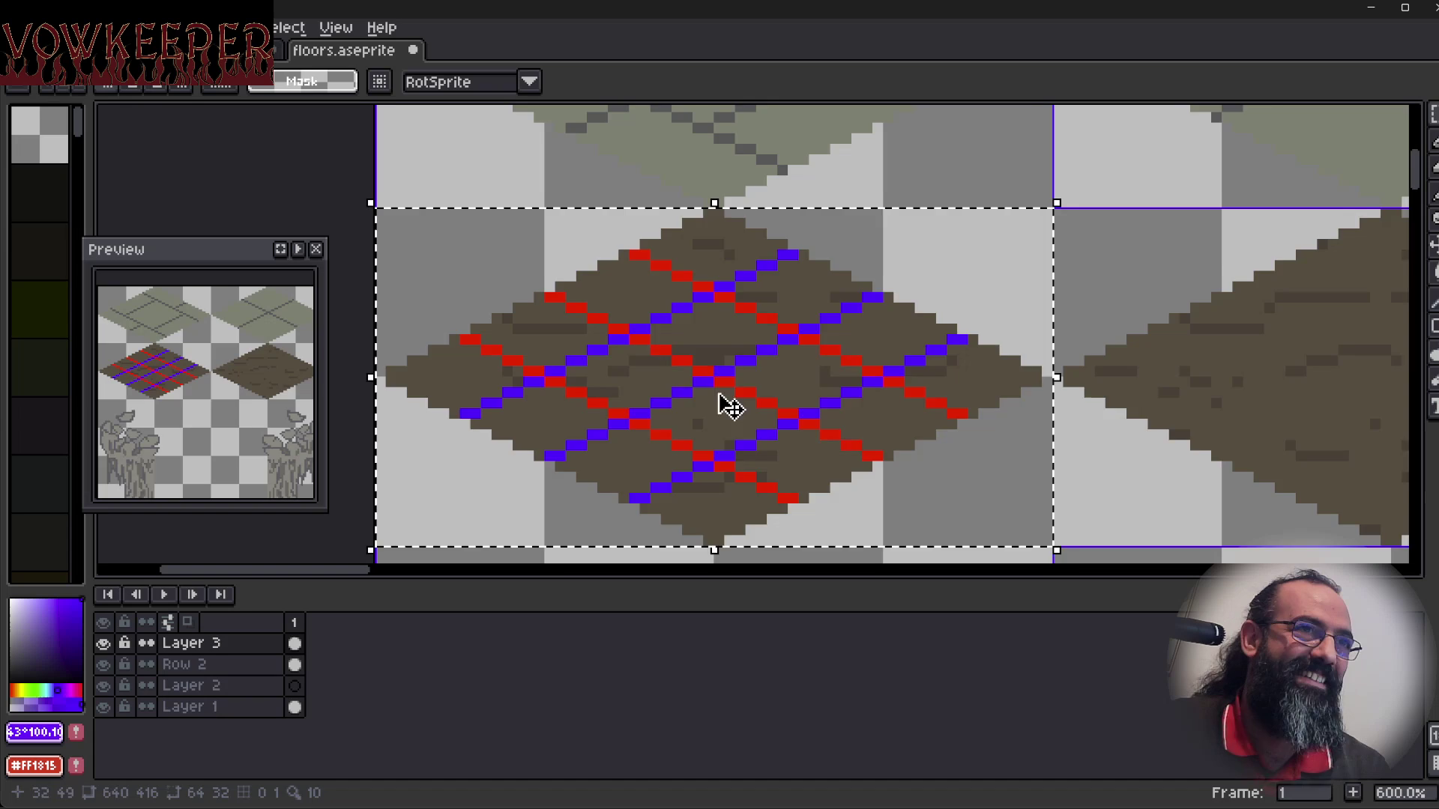
left_click_drag(725, 405, 746, 403)
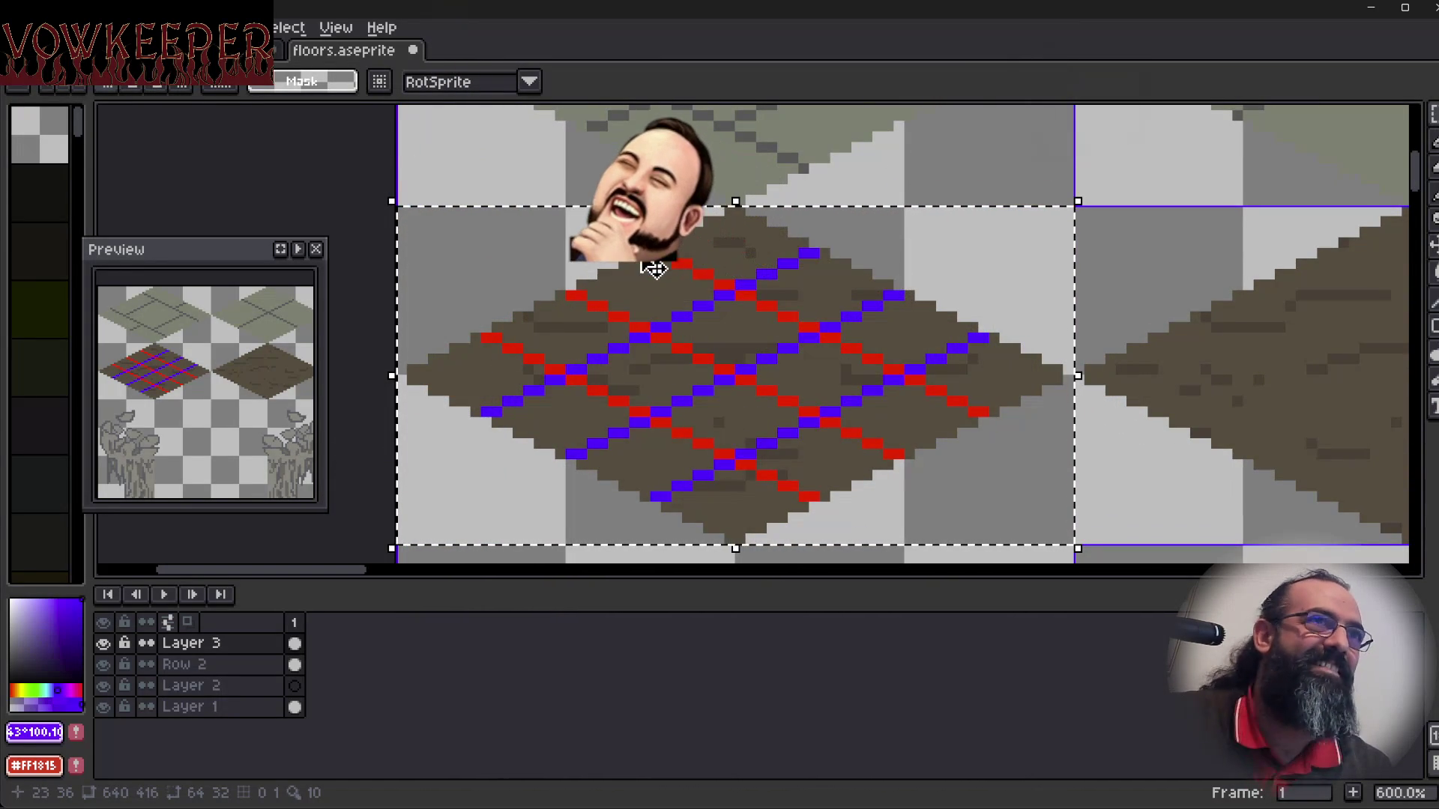
left_click_drag(546, 368, 536, 357)
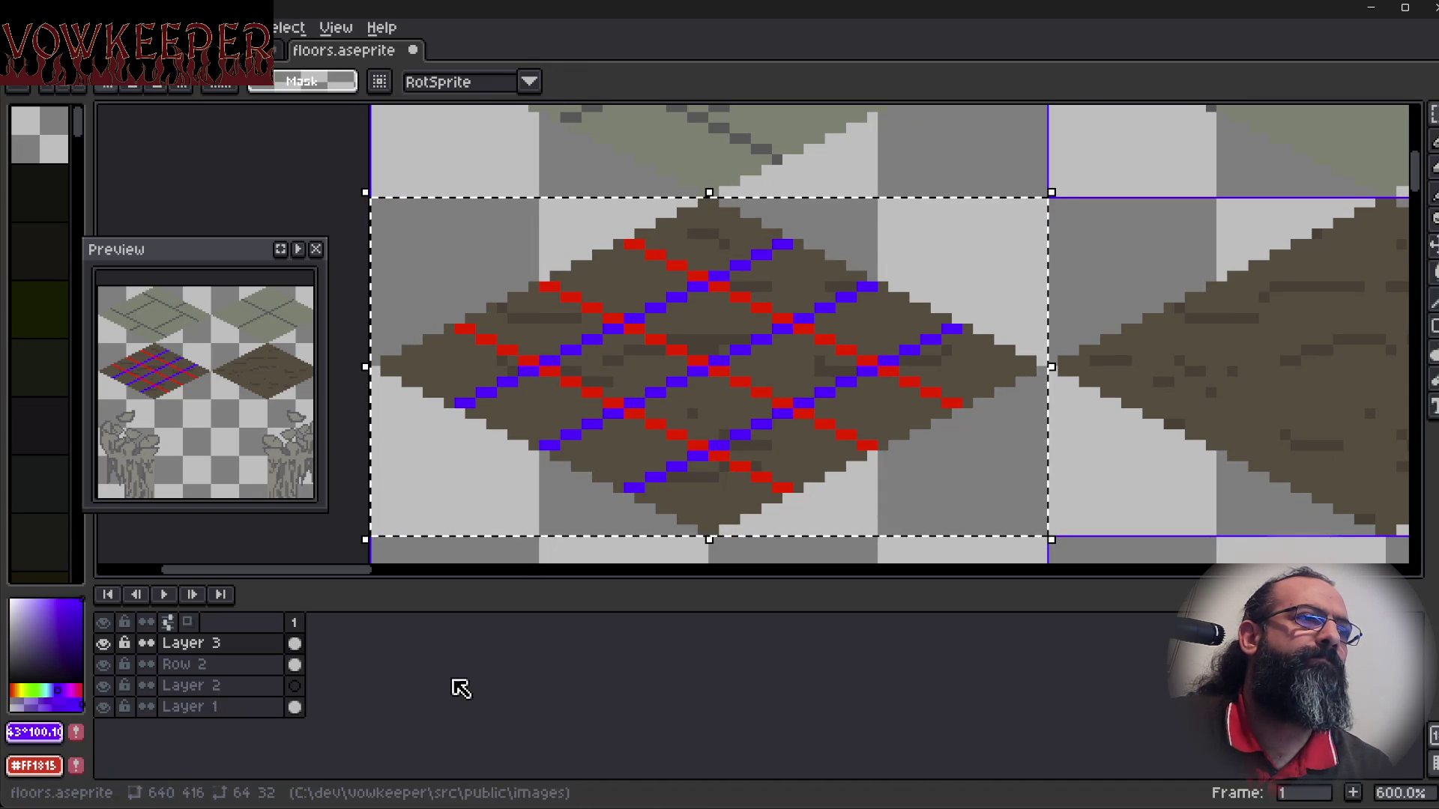
Rename Layer 3 to 'Grid'.
double_click(270, 643)
type("Grid")
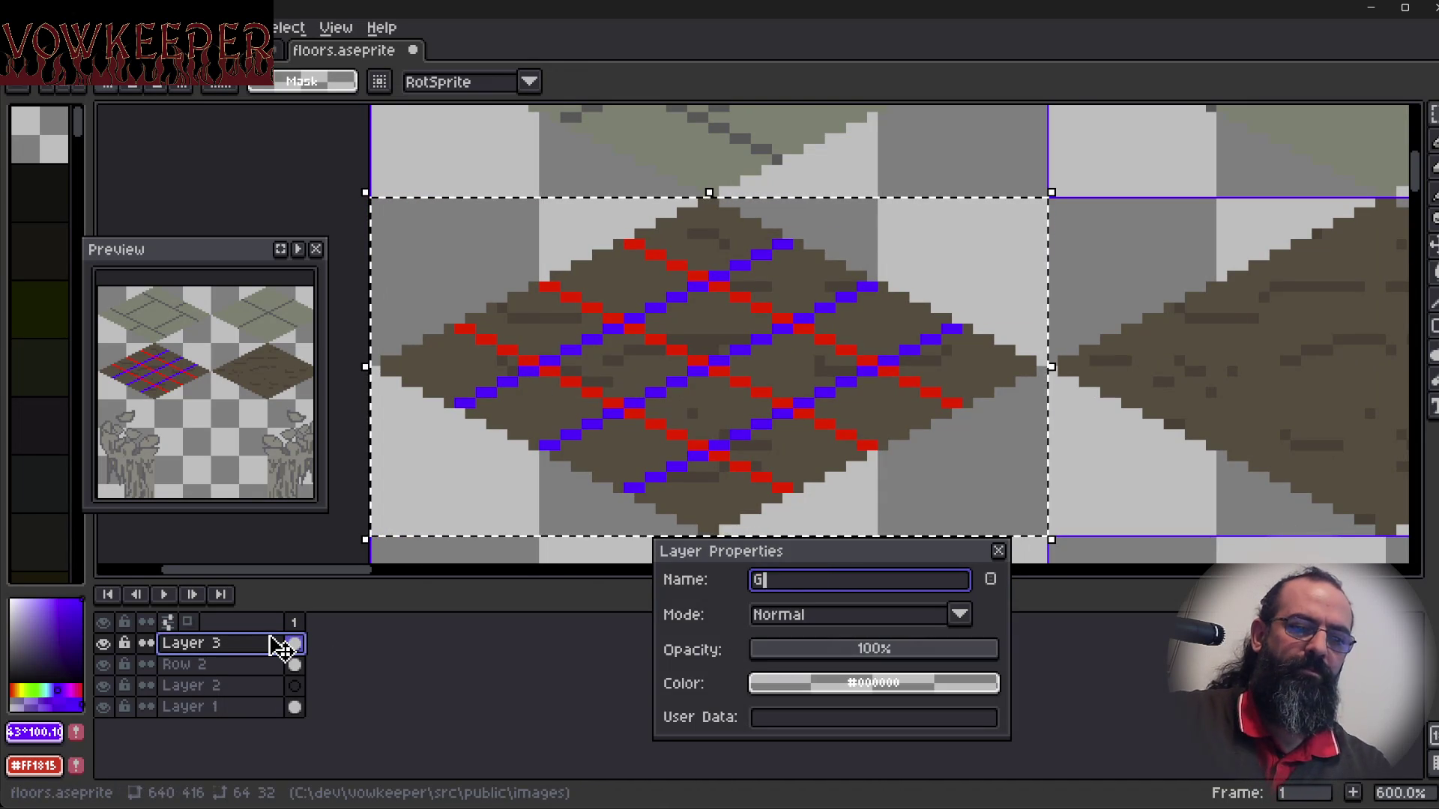
key("Return")
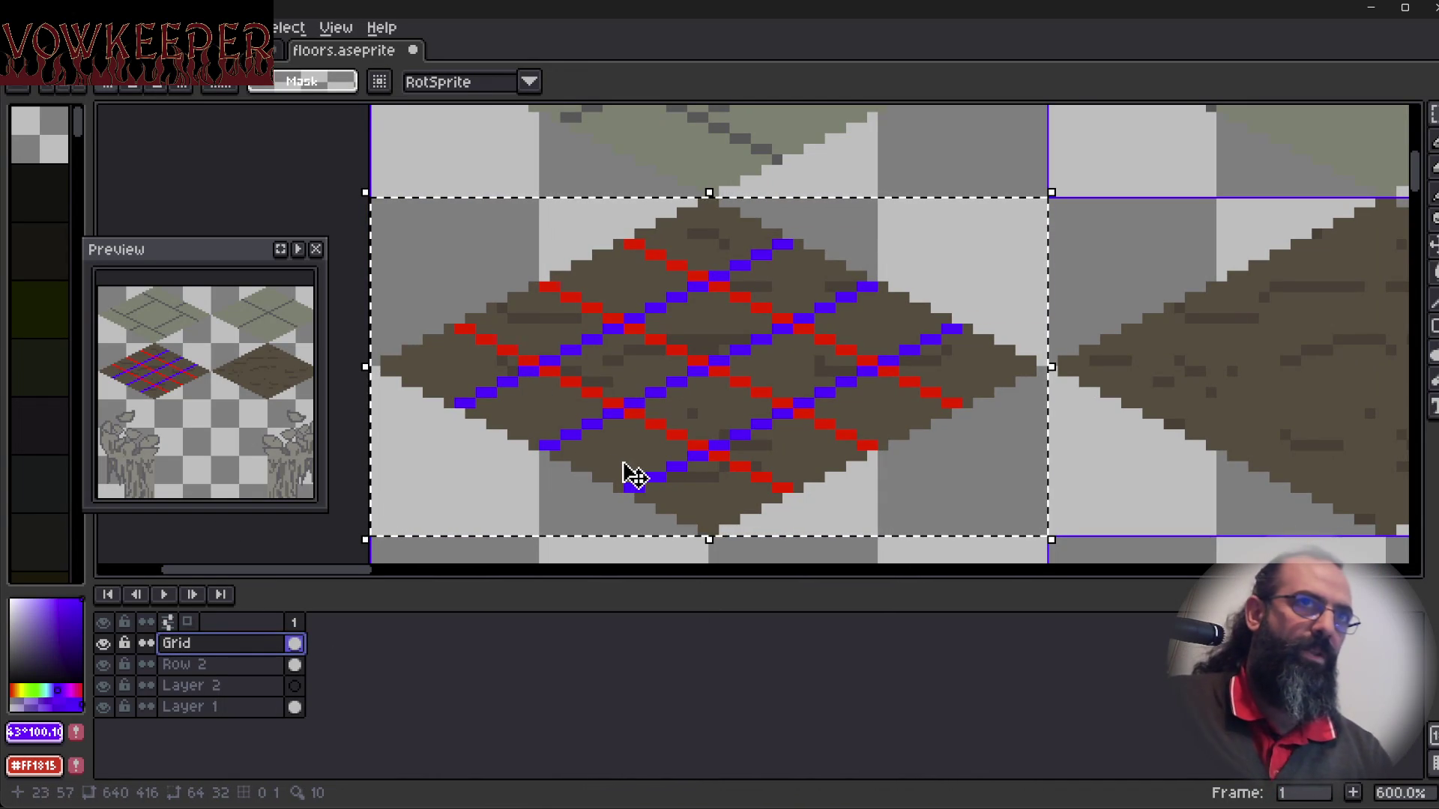
scroll(600, 454, "down", 3)
scroll(610, 441, "down", 2)
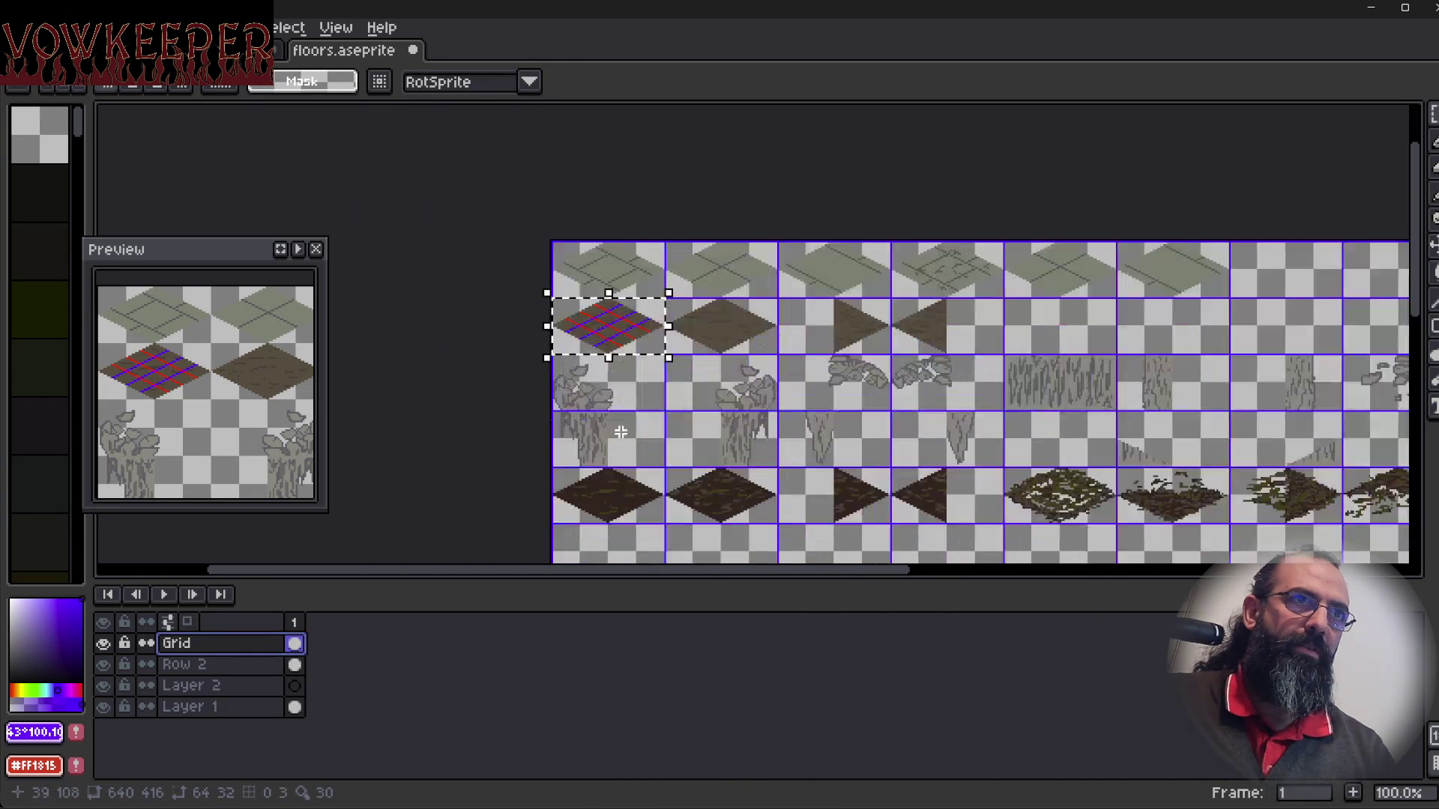
scroll(639, 333, "up", 1)
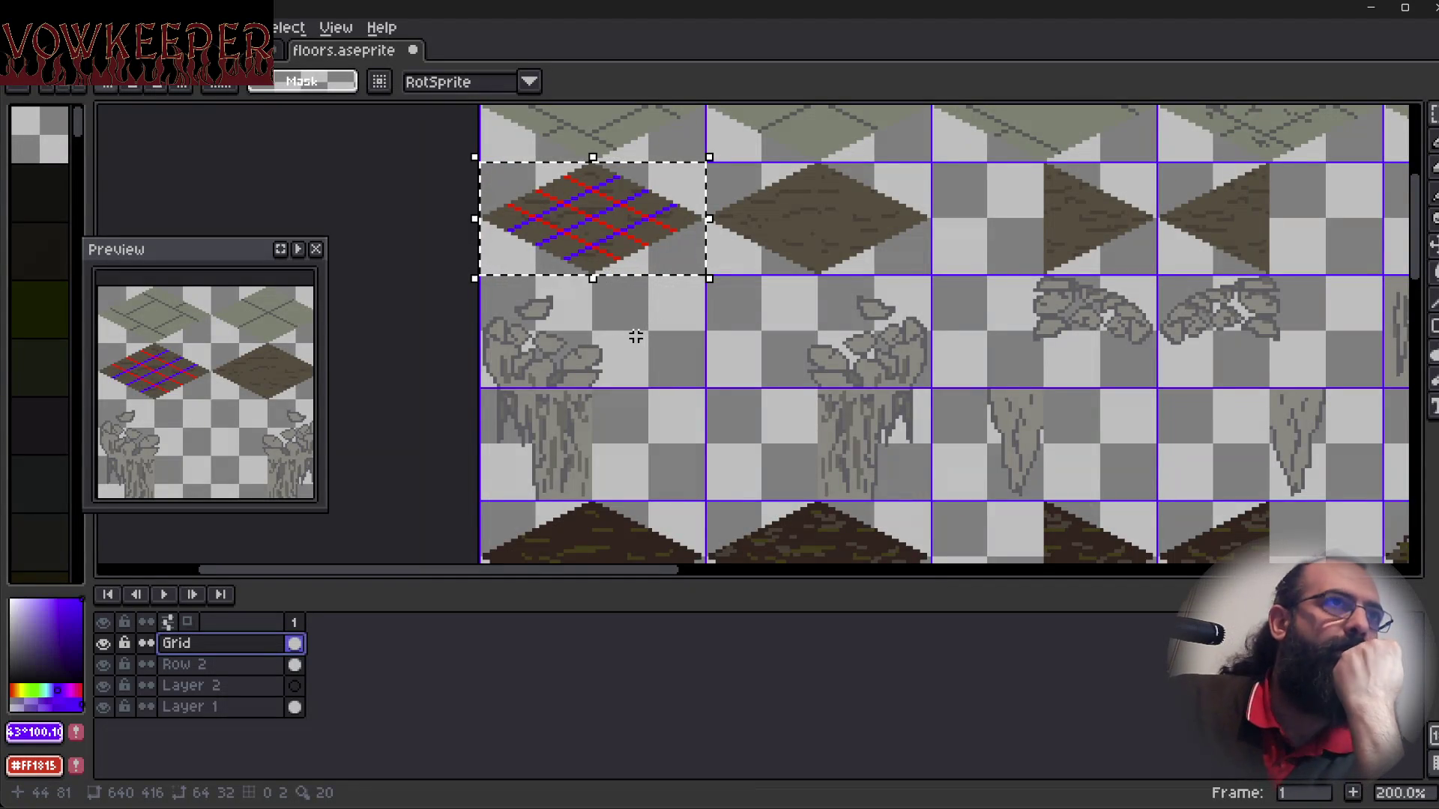
mouse_move(637, 334)
left_mouse_down()
mouse_move(649, 398)
mouse_move(583, 446)
left_mouse_up()
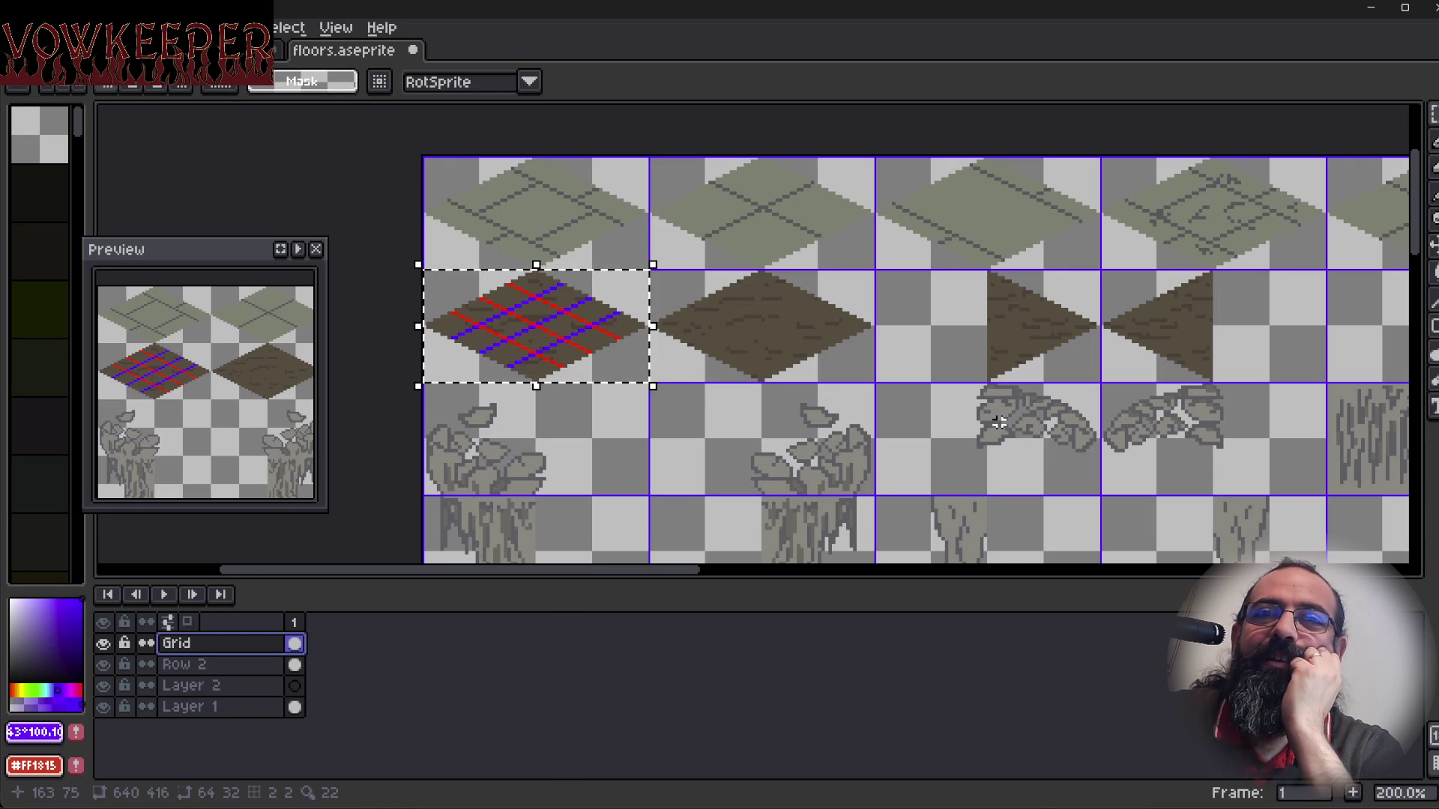
mouse_move(947, 405)
left_mouse_down()
mouse_move(974, 411)
mouse_move(949, 417)
mouse_move(979, 398)
mouse_move(1010, 410)
left_mouse_up()
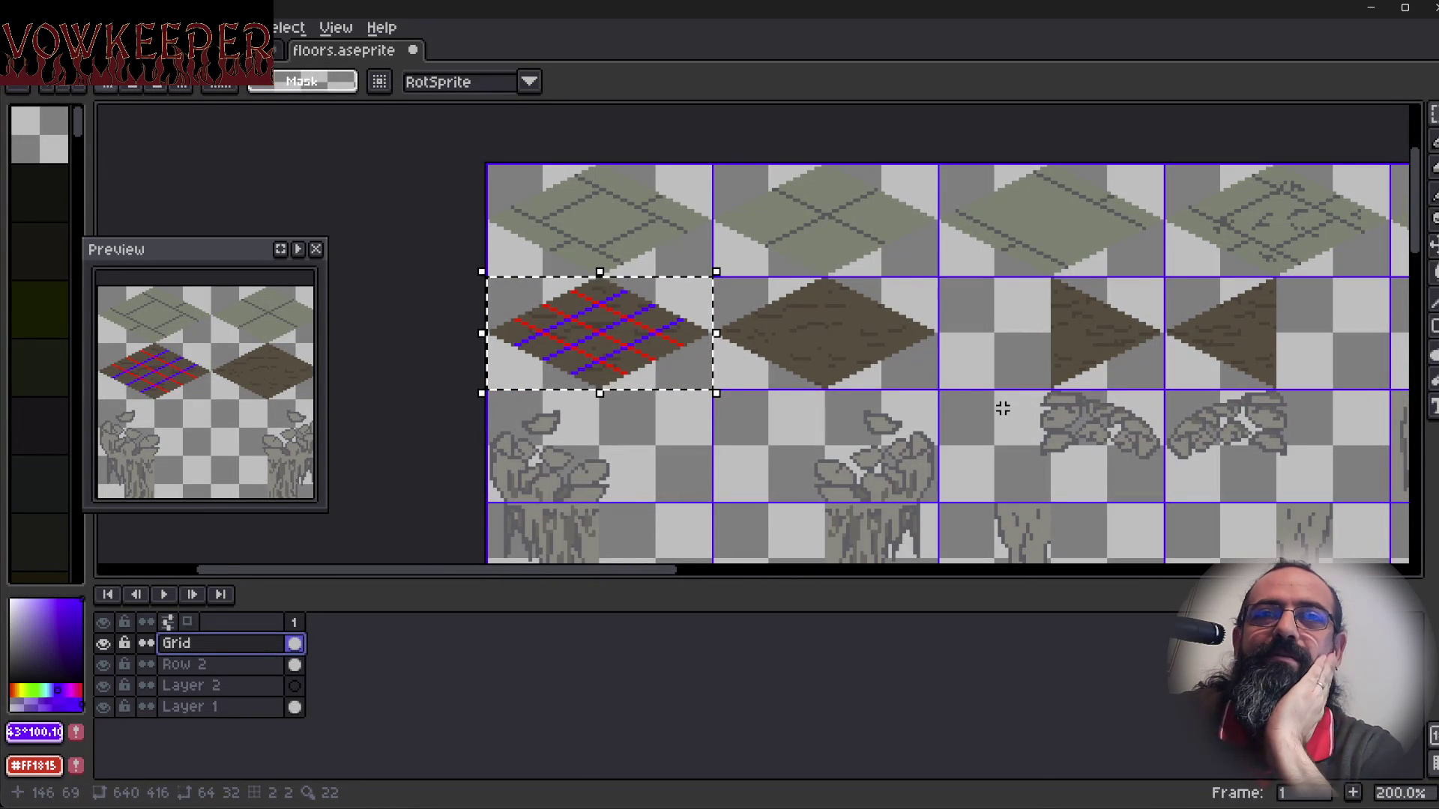
left_click_drag(907, 448, 927, 452)
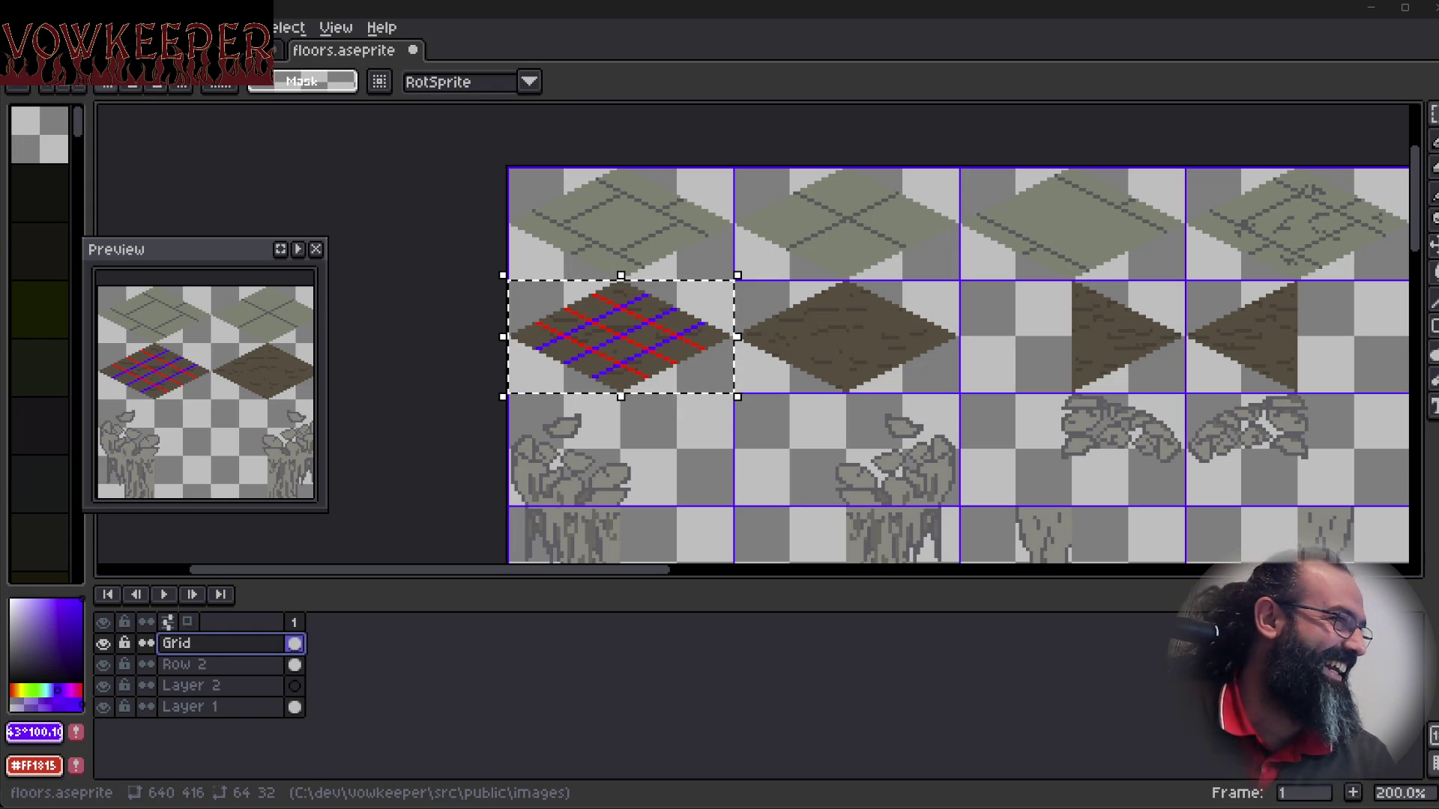
Bring the browser forward and scroll through the humpty dumpty search results.
key("alt+Tab")
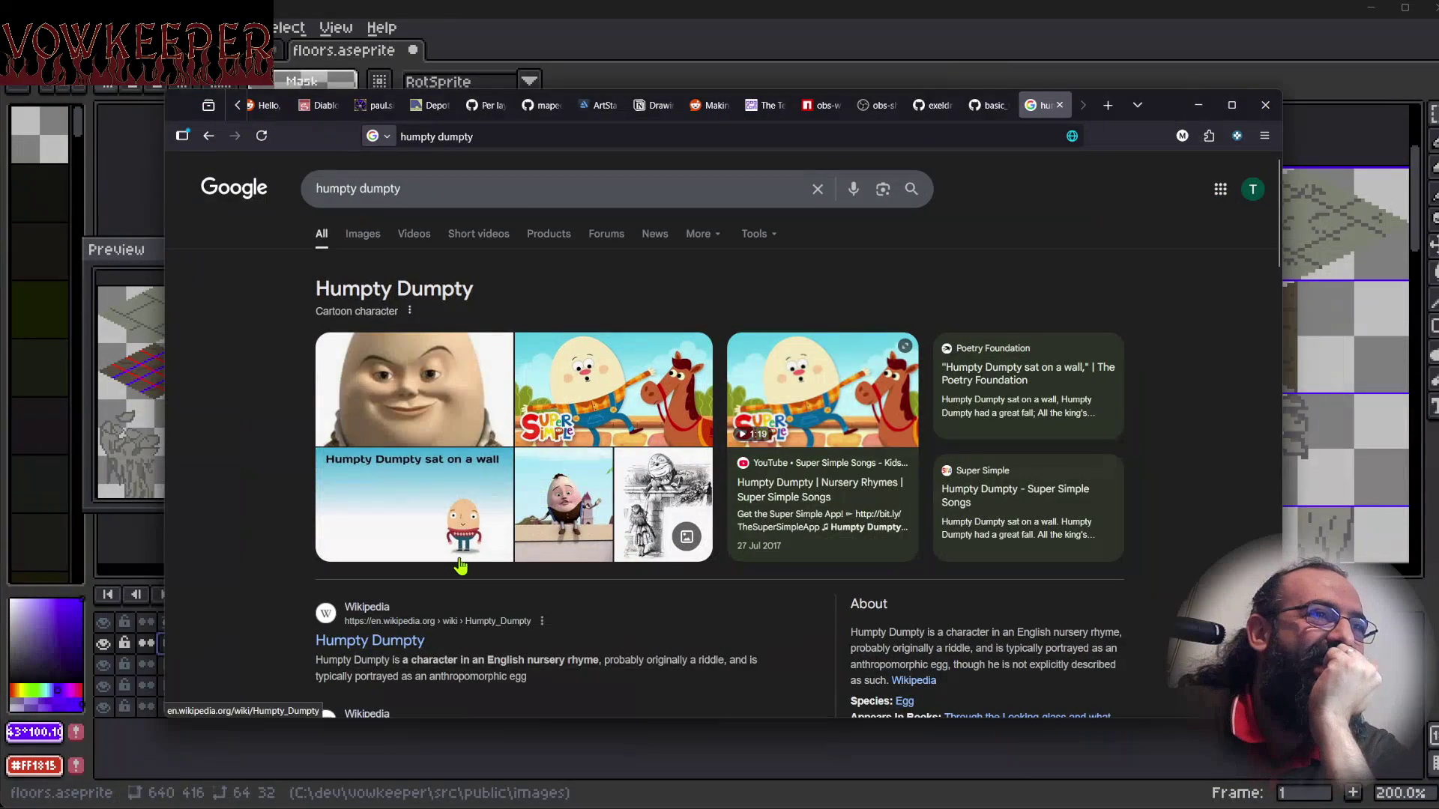
scroll(413, 597, "down", 3)
scroll(413, 597, "down", 2)
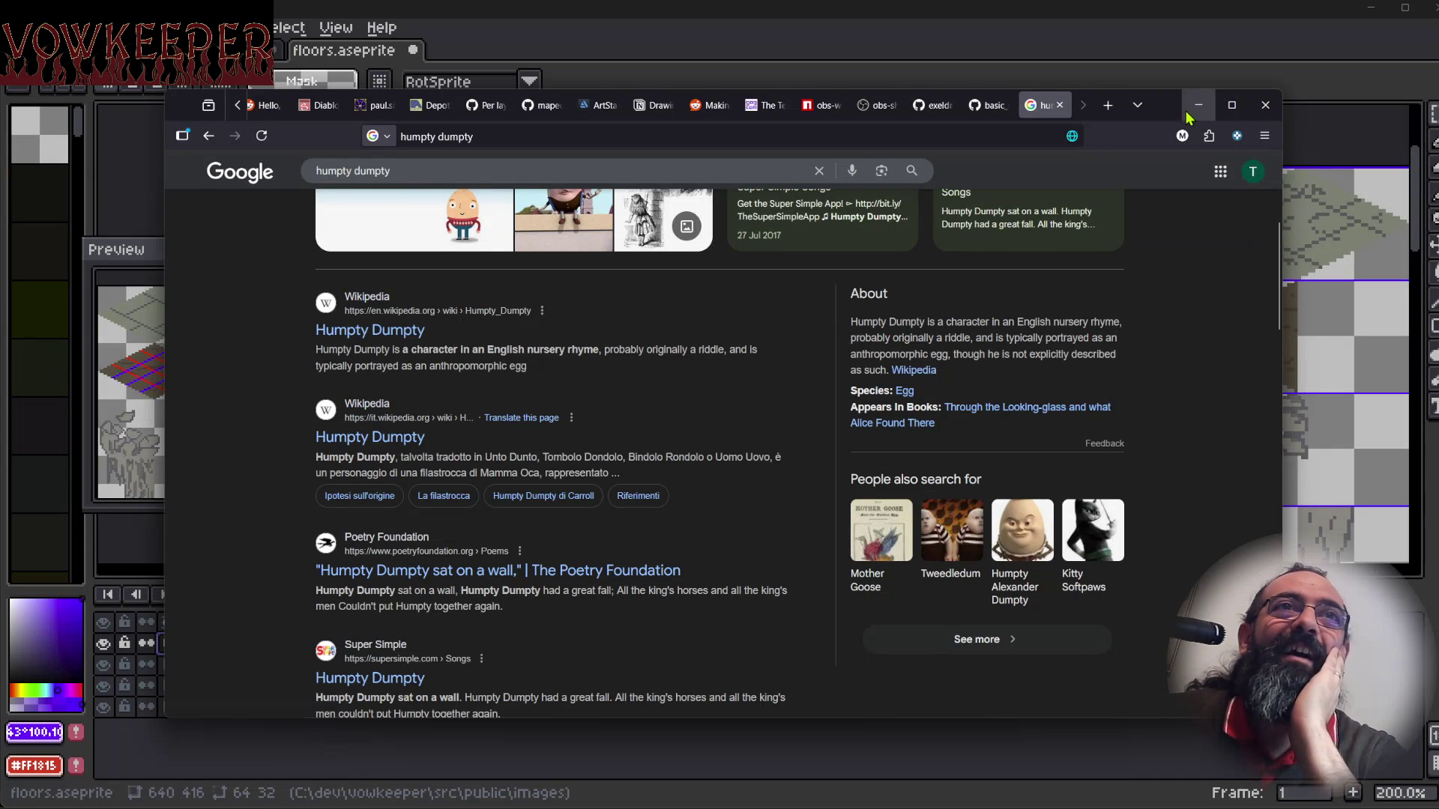
Shift the browser window to the right and close the humpty dumpty tab.
mouse_move(1172, 116)
left_mouse_down()
mouse_move(1176, 131)
mouse_move(1221, 132)
mouse_move(1175, 173)
left_mouse_up()
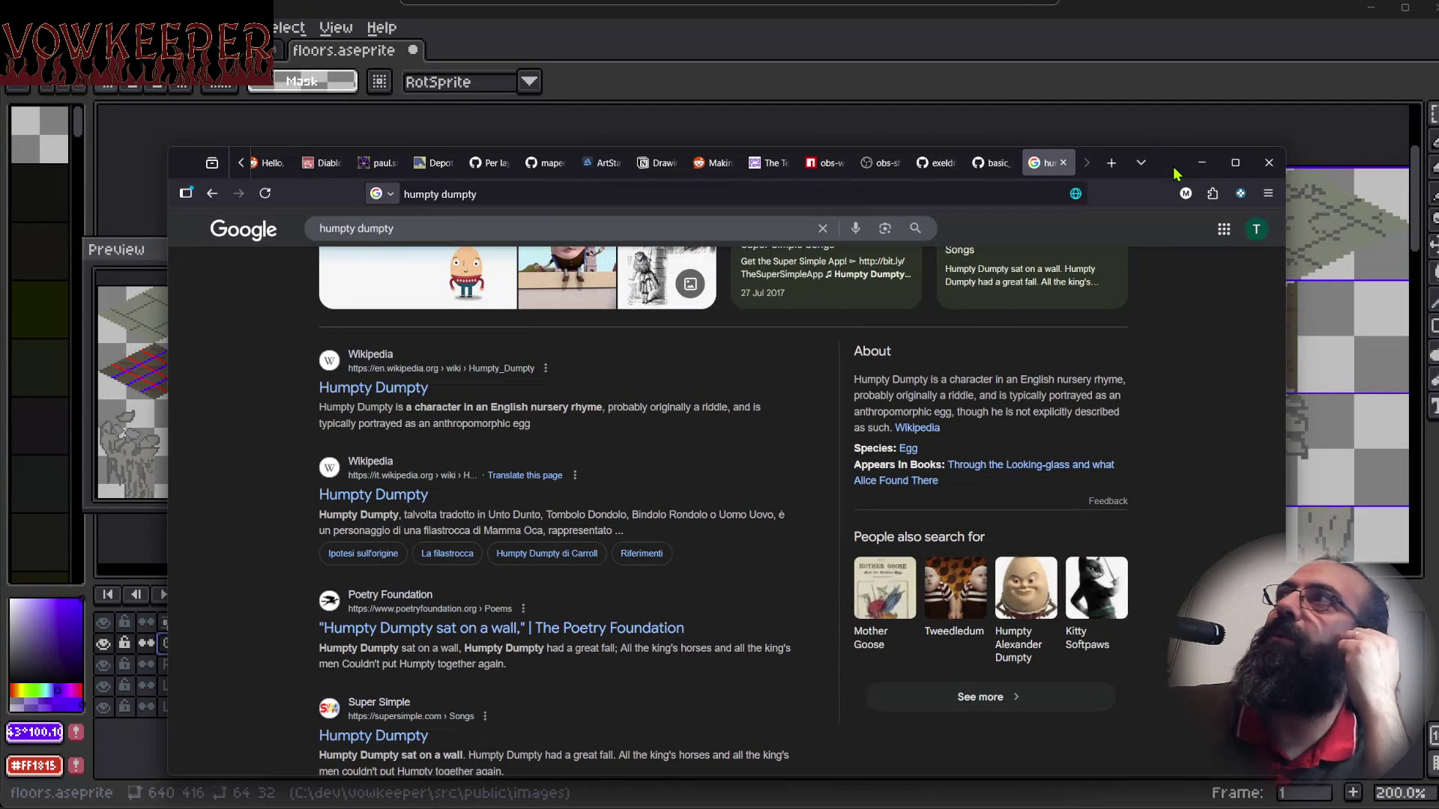
mouse_move(1175, 173)
left_mouse_down()
mouse_move(1237, 149)
mouse_move(1208, 150)
left_mouse_up()
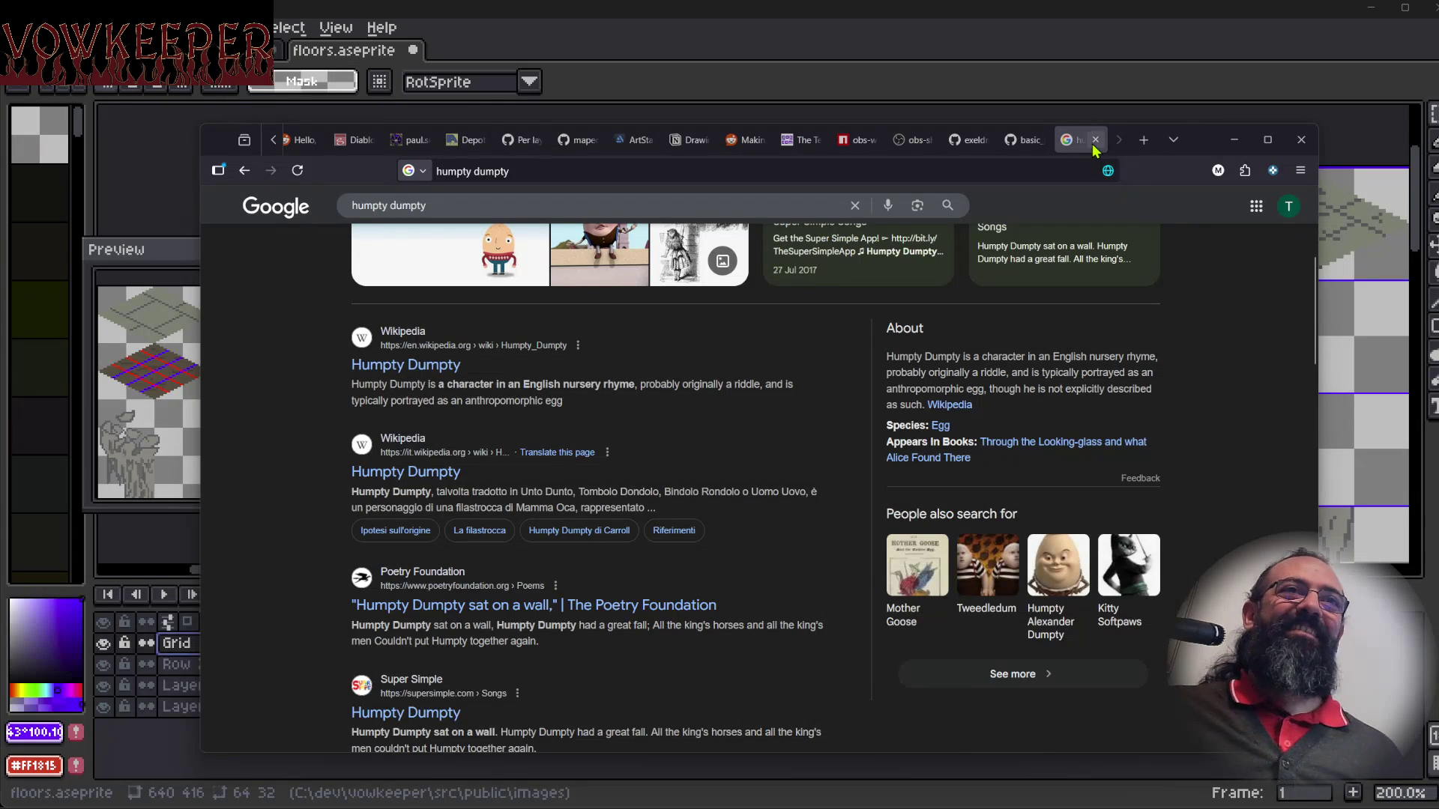
left_click_drag(1197, 150, 1236, 153)
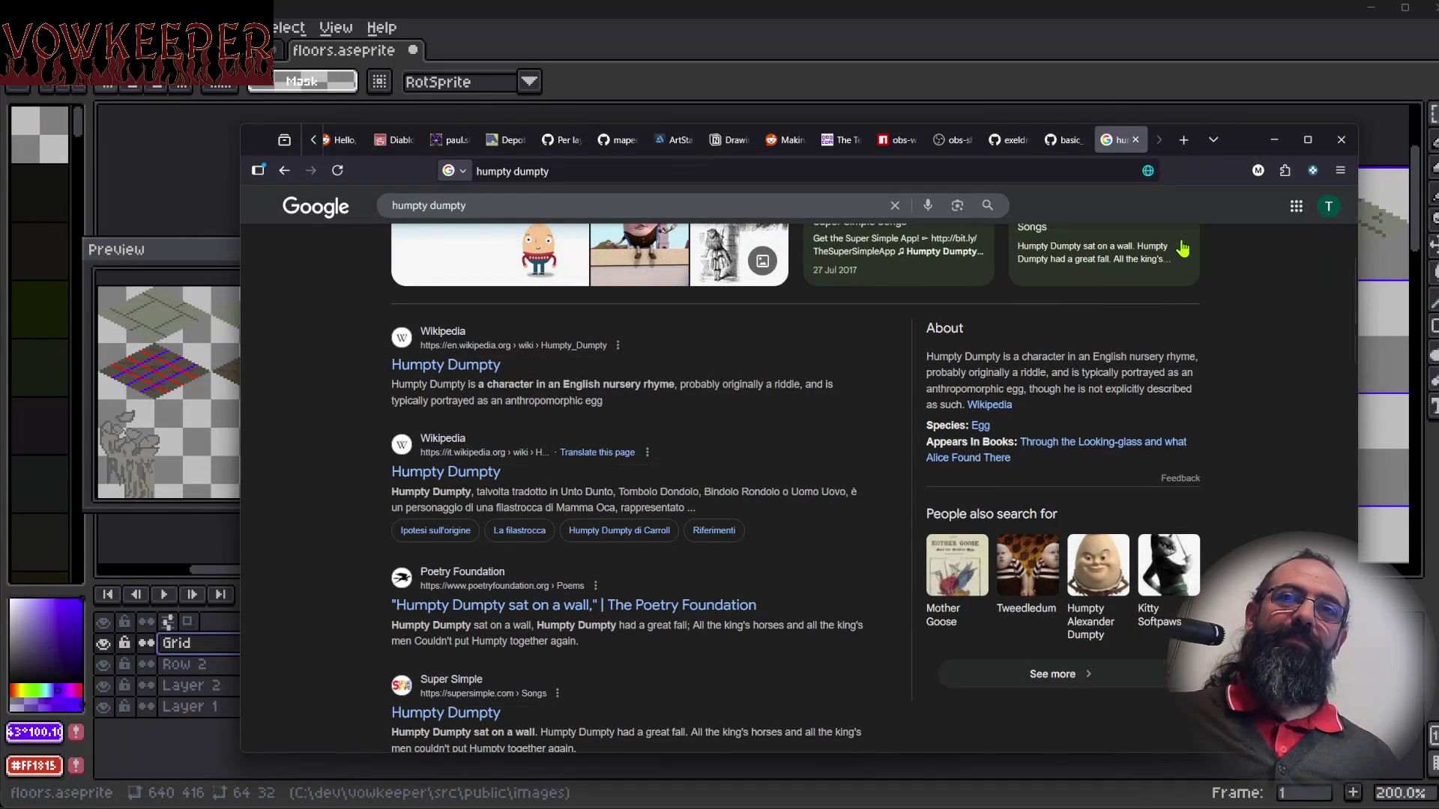
left_click(1136, 139)
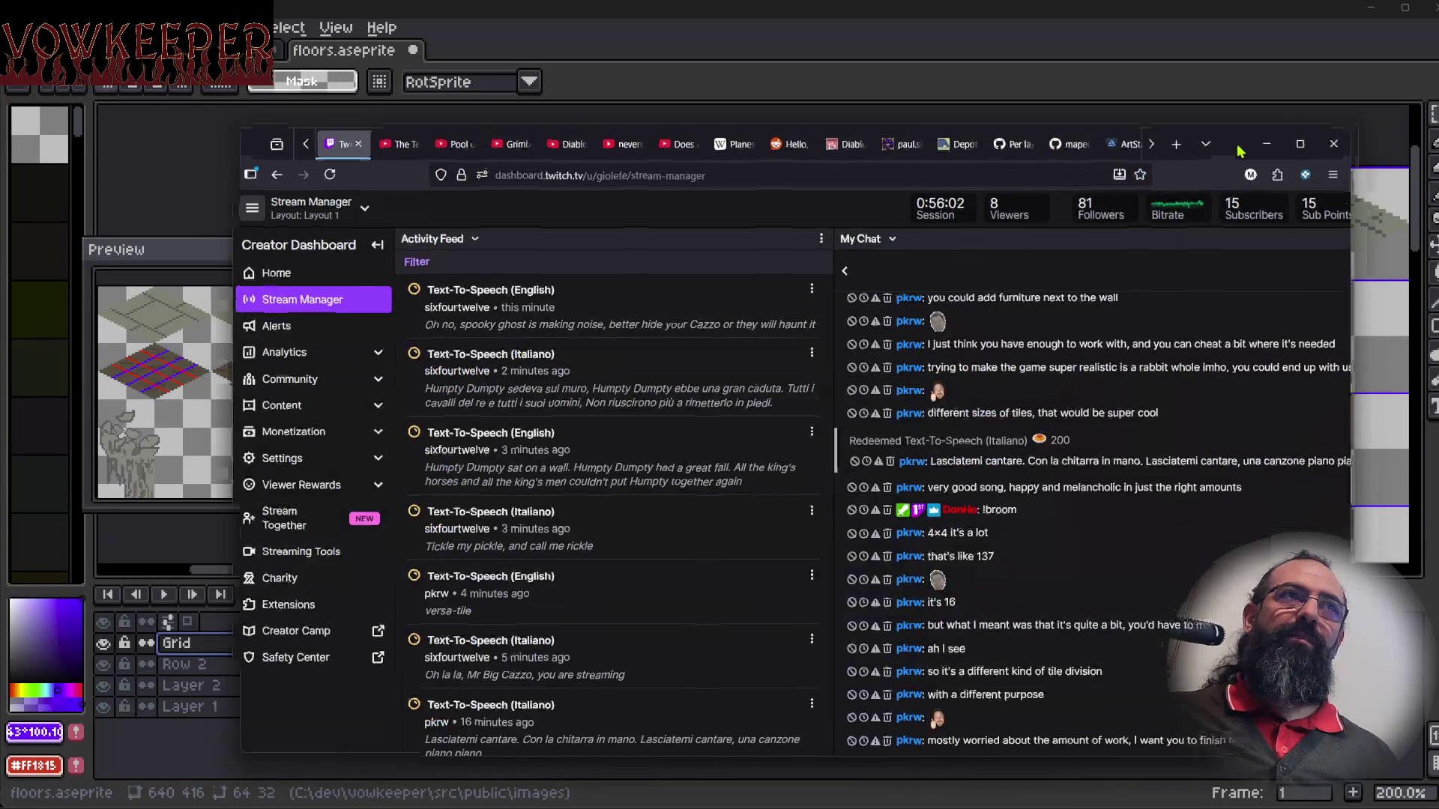
Minimize the Twitch Stream Manager browser window to bring Aseprite back.
left_click(1266, 143)
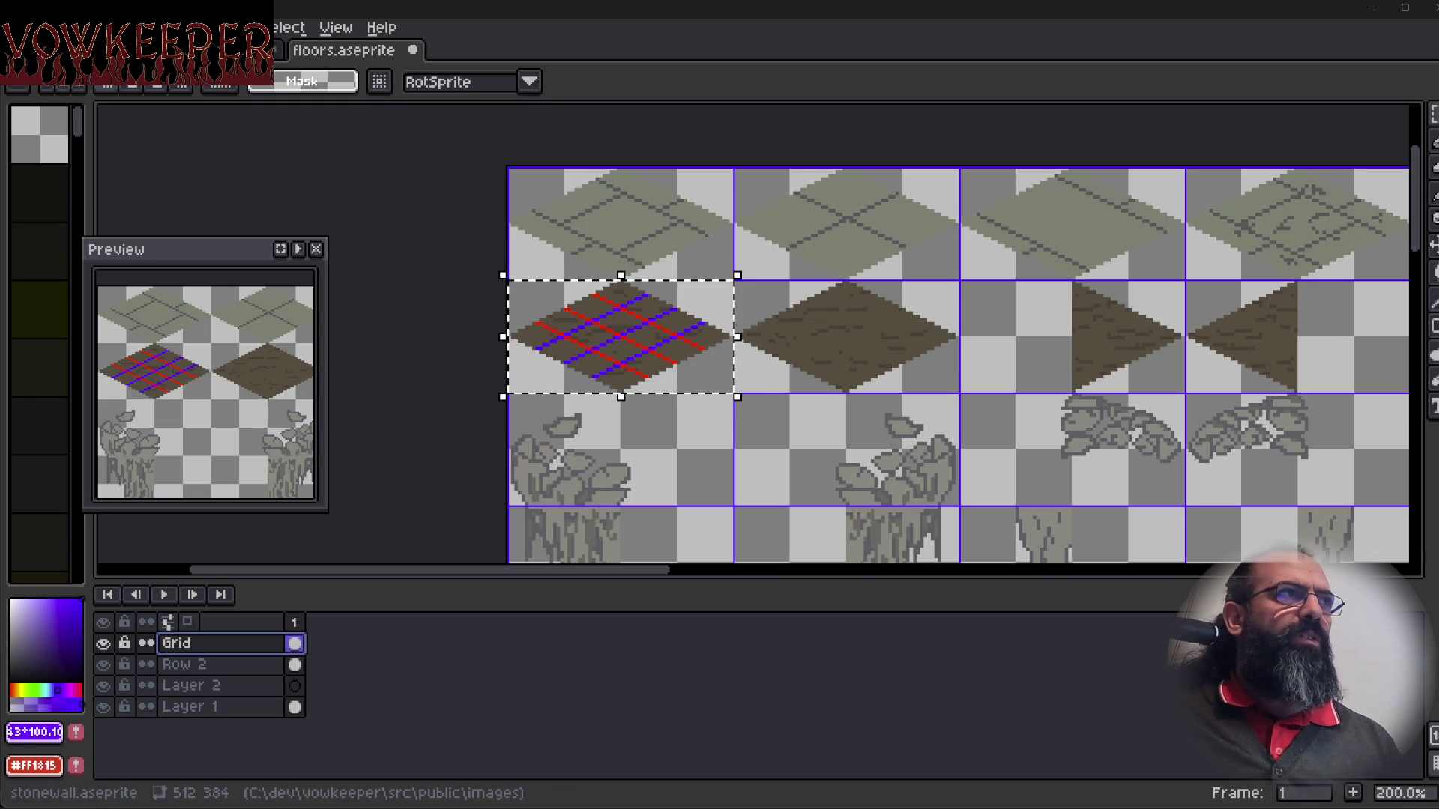
Paste the red-and-blue marker grid onto the wall tile in stonewall.aseprite.
left_click(209, 49)
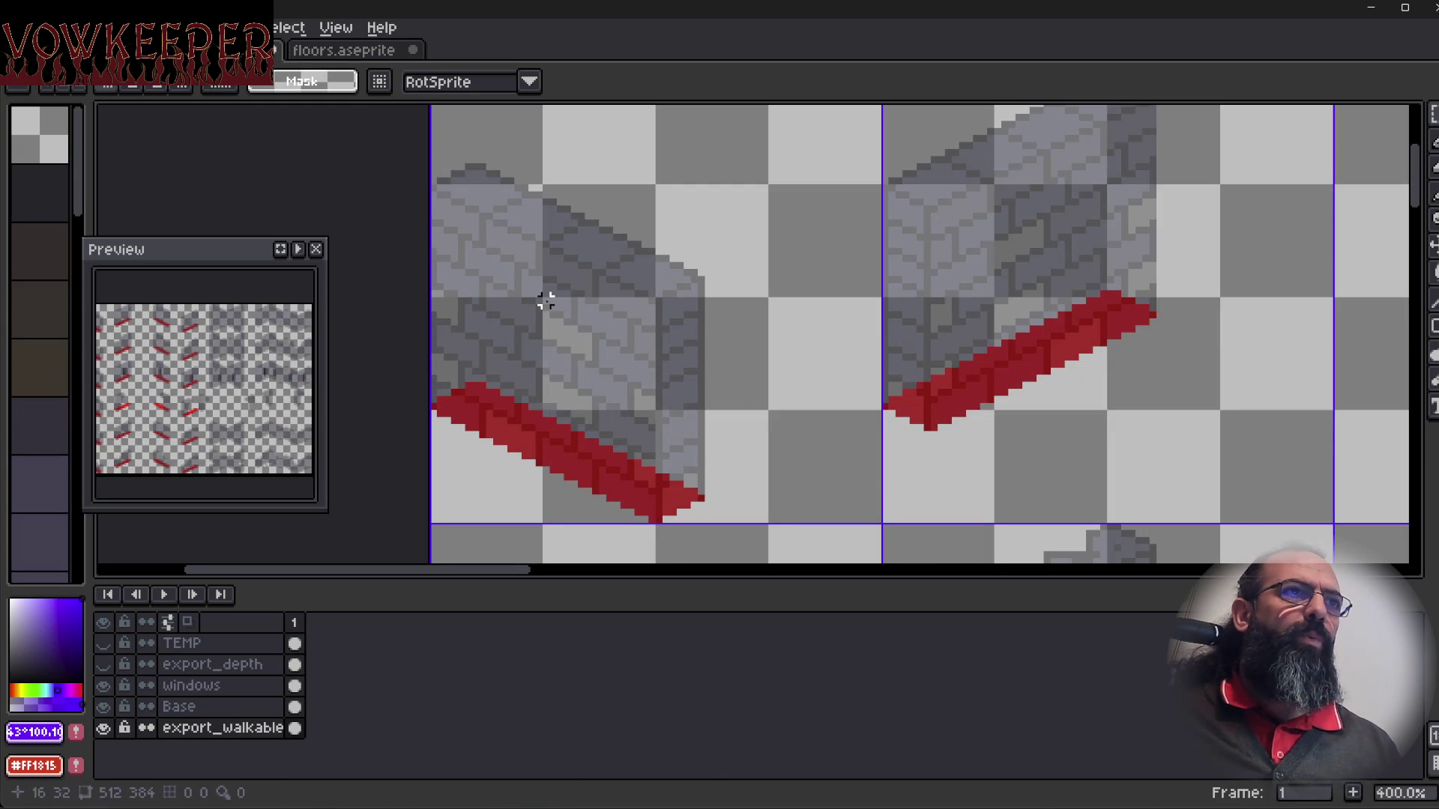
key("ctrl+v")
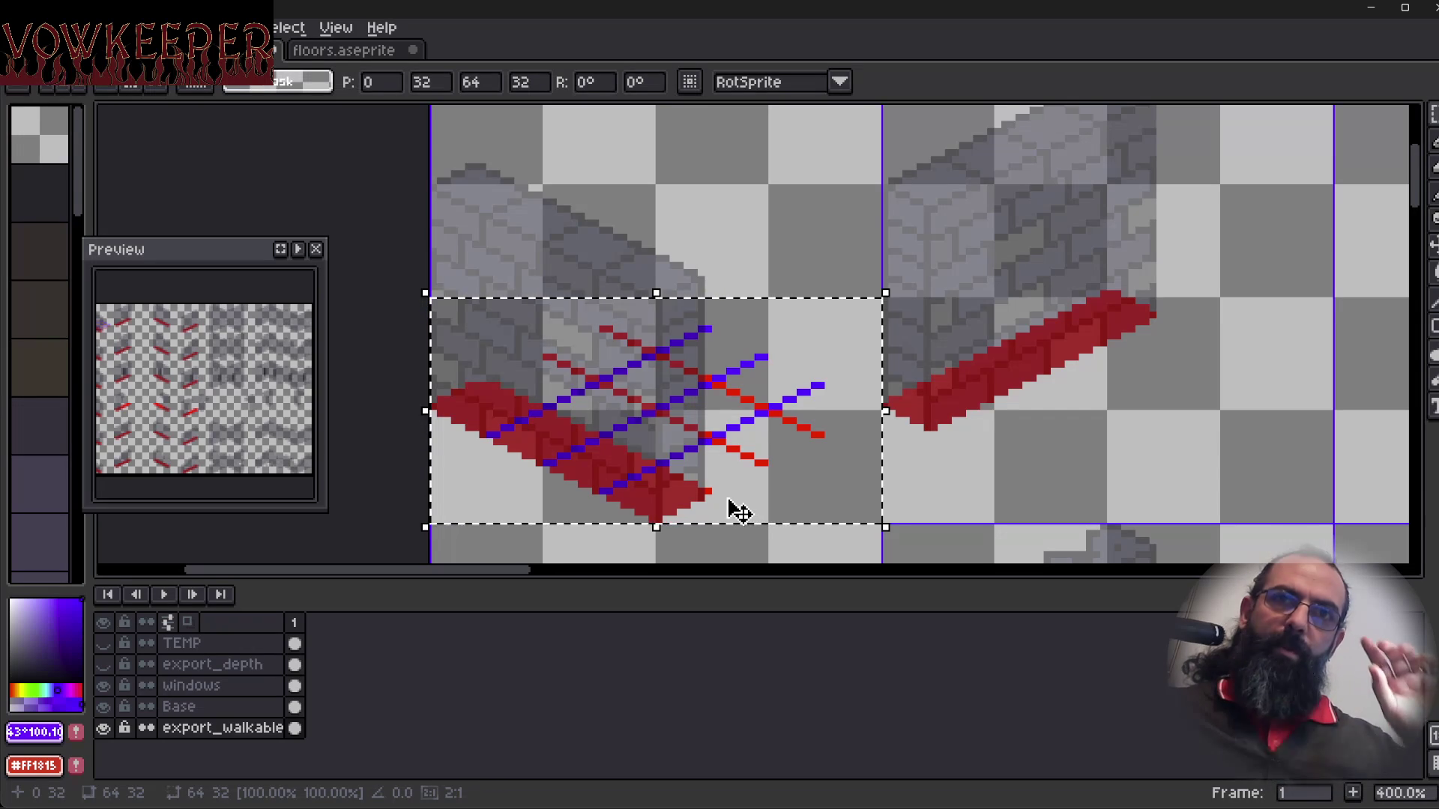
left_click(23, 27)
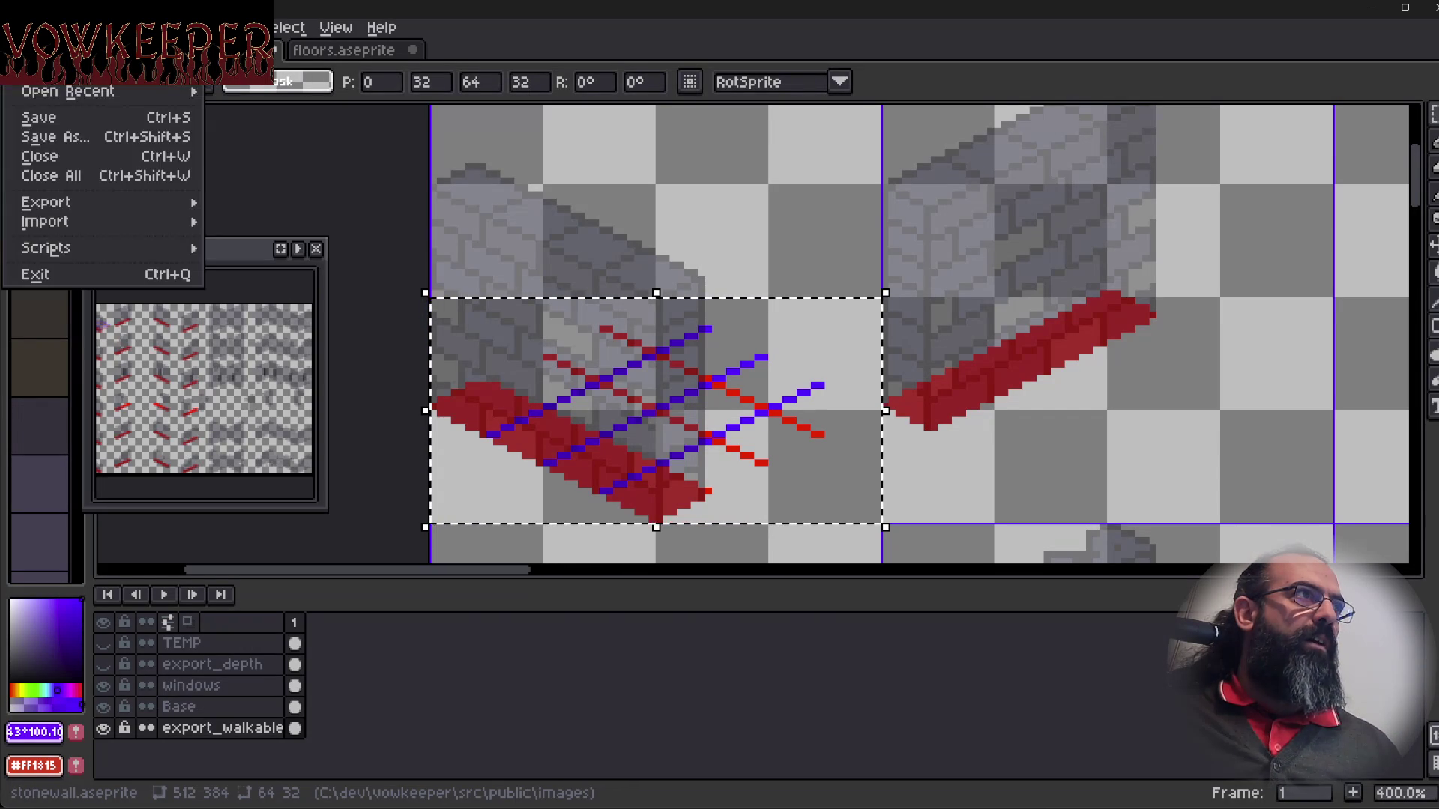
Open Aseprite's scripts folder in File Explorer and move the window toward the centre.
mouse_move(165, 255)
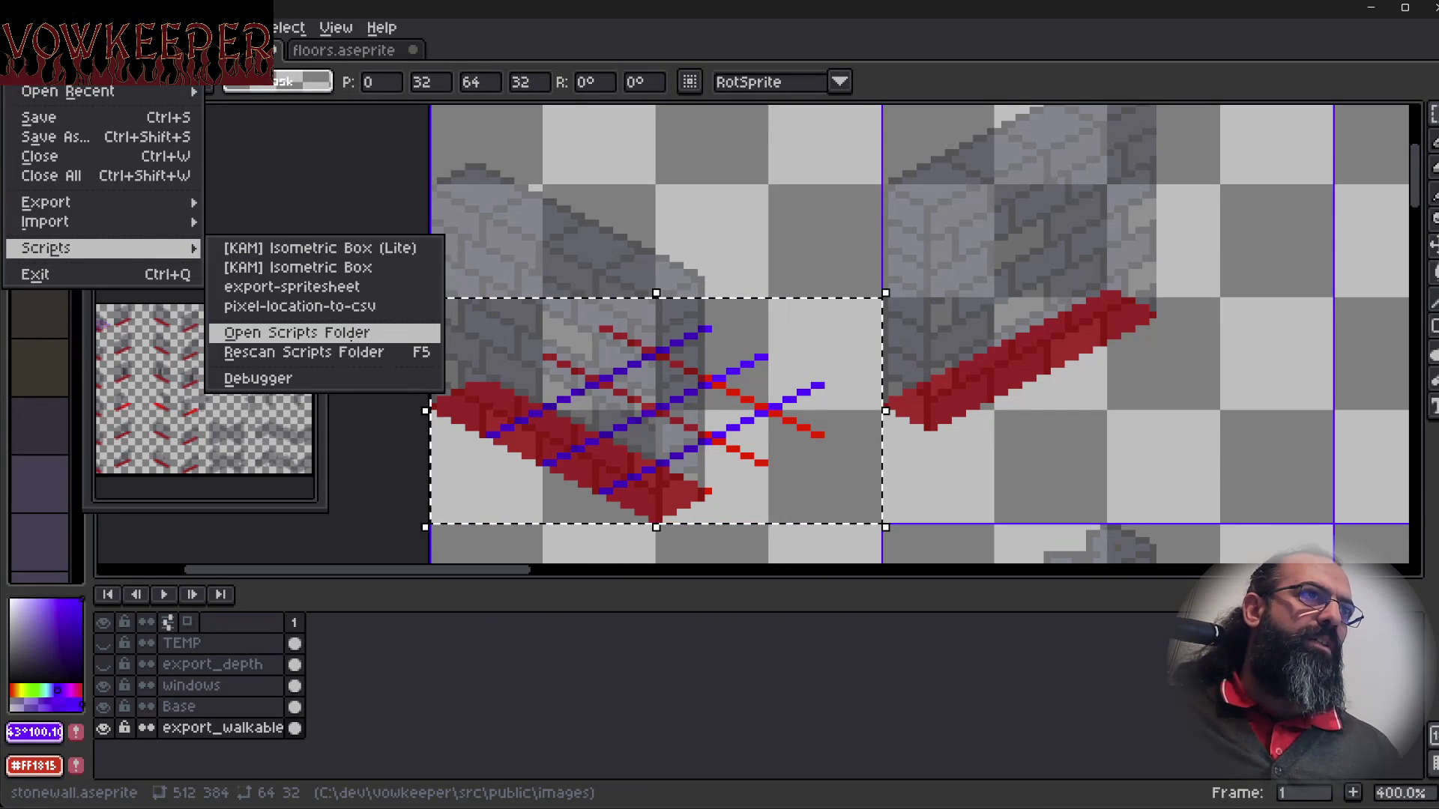
left_click(352, 352)
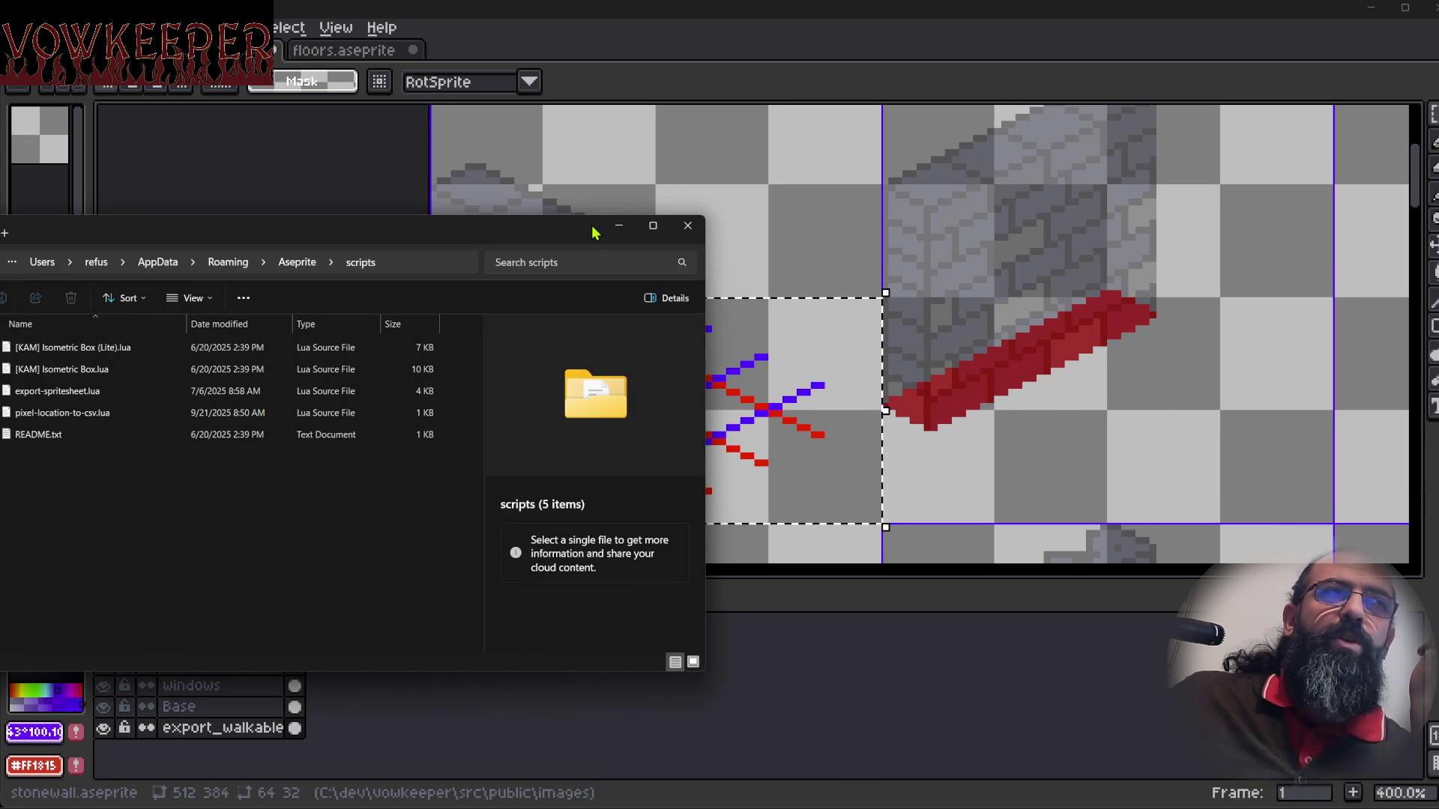
left_click_drag(592, 233, 1035, 236)
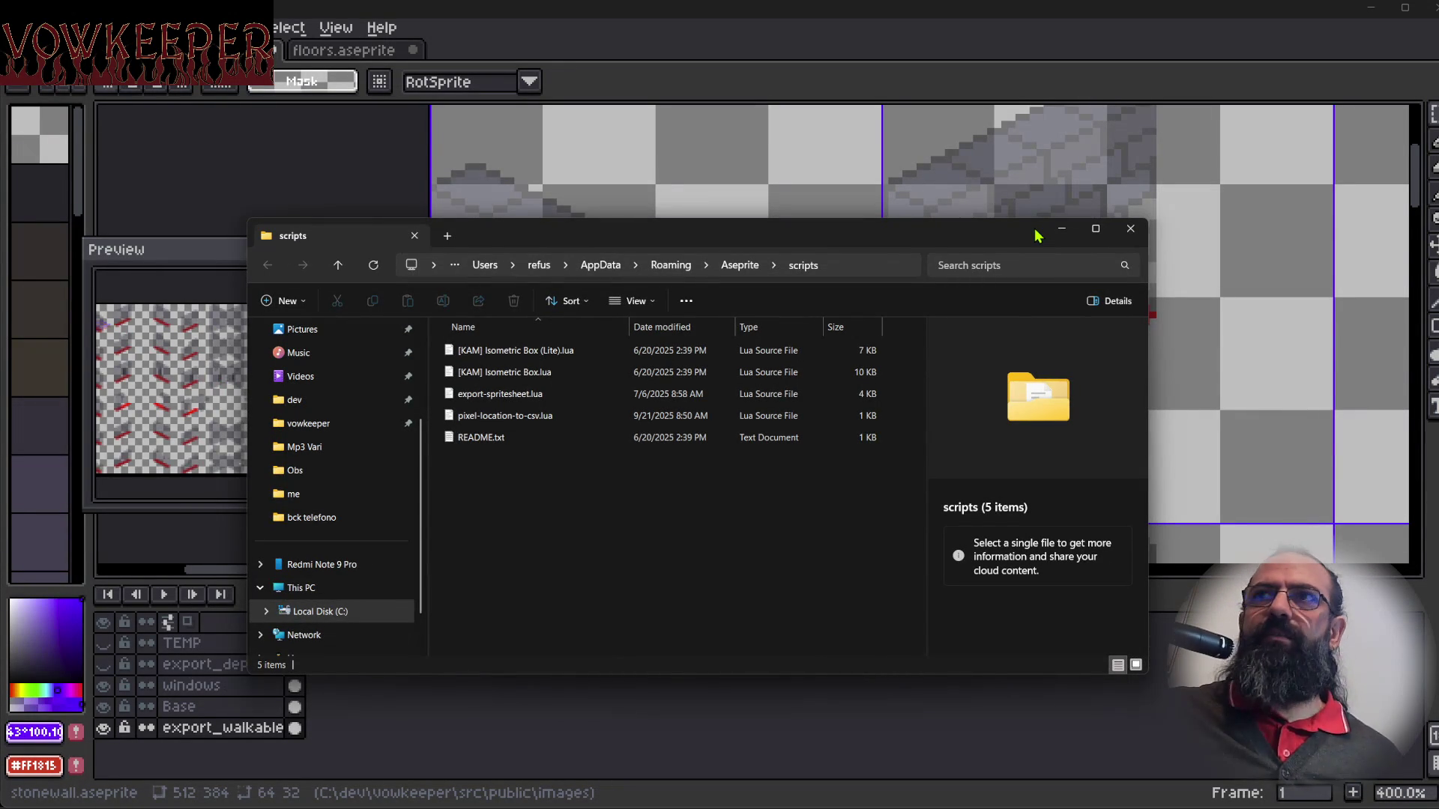
mouse_move(1036, 237)
left_mouse_down()
mouse_move(1232, 258)
mouse_move(1249, 461)
mouse_move(1276, 489)
mouse_move(1315, 322)
mouse_move(1436, 226)
mouse_move(1434, 248)
mouse_move(1388, 256)
left_mouse_up()
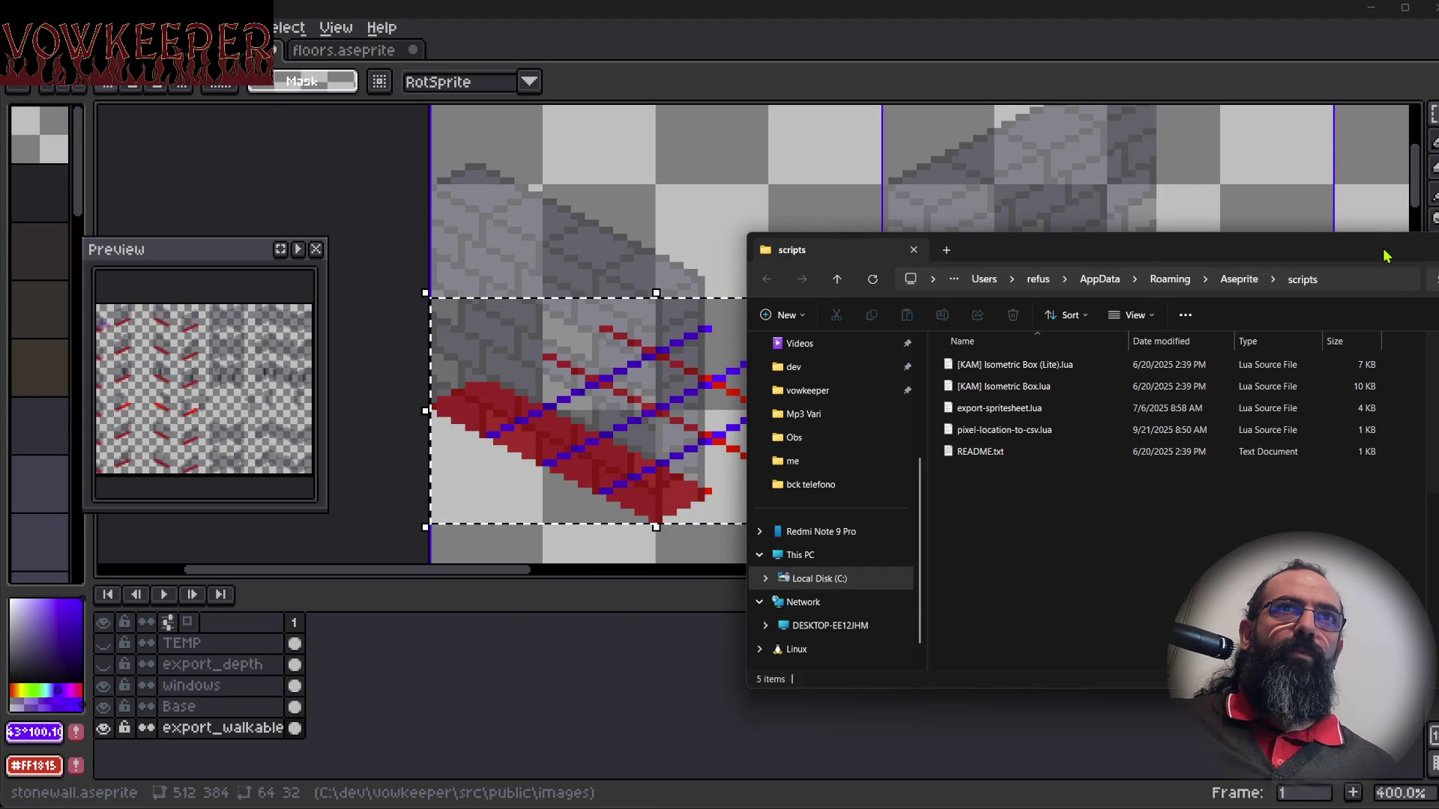
left_click_drag(1383, 256, 1401, 258)
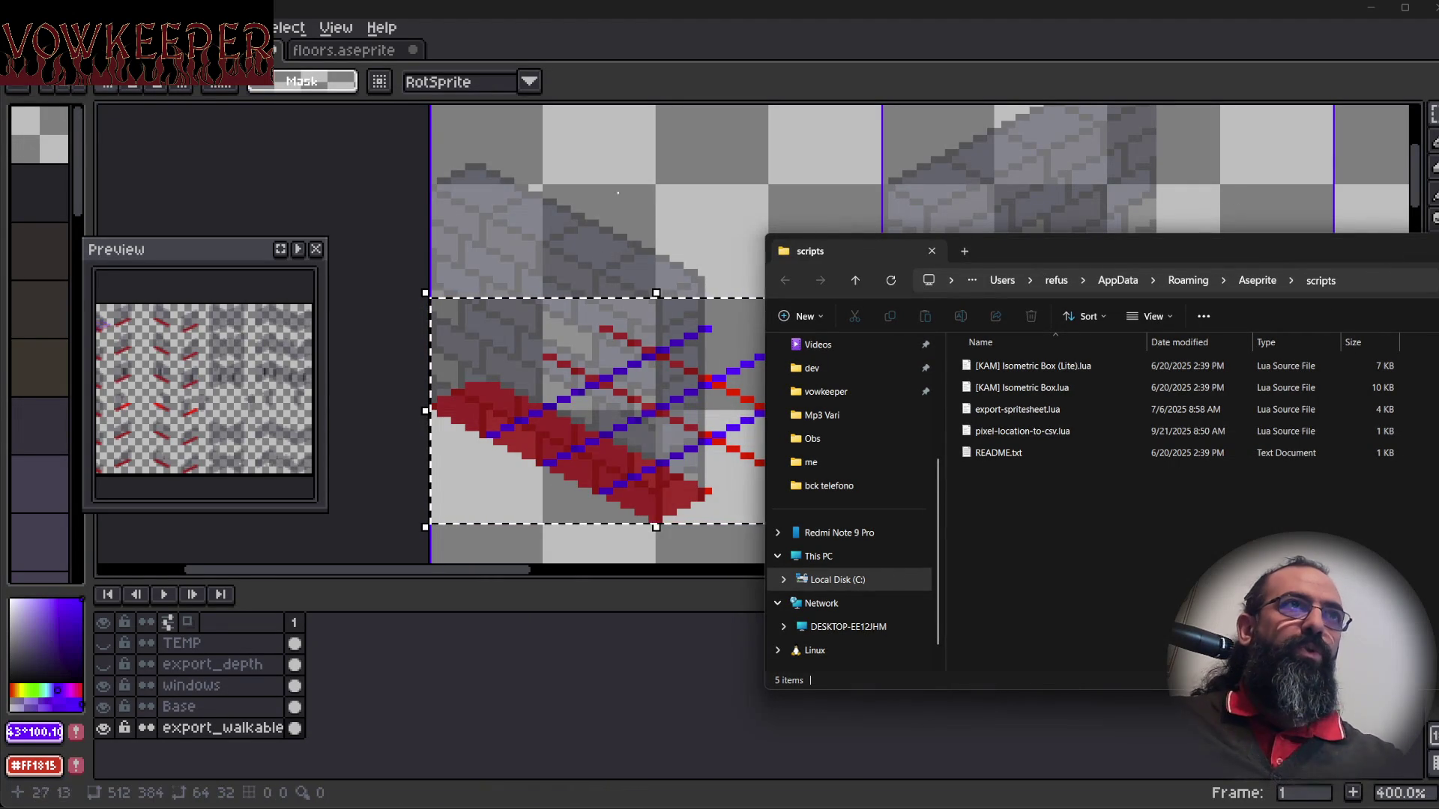
left_click(793, 16)
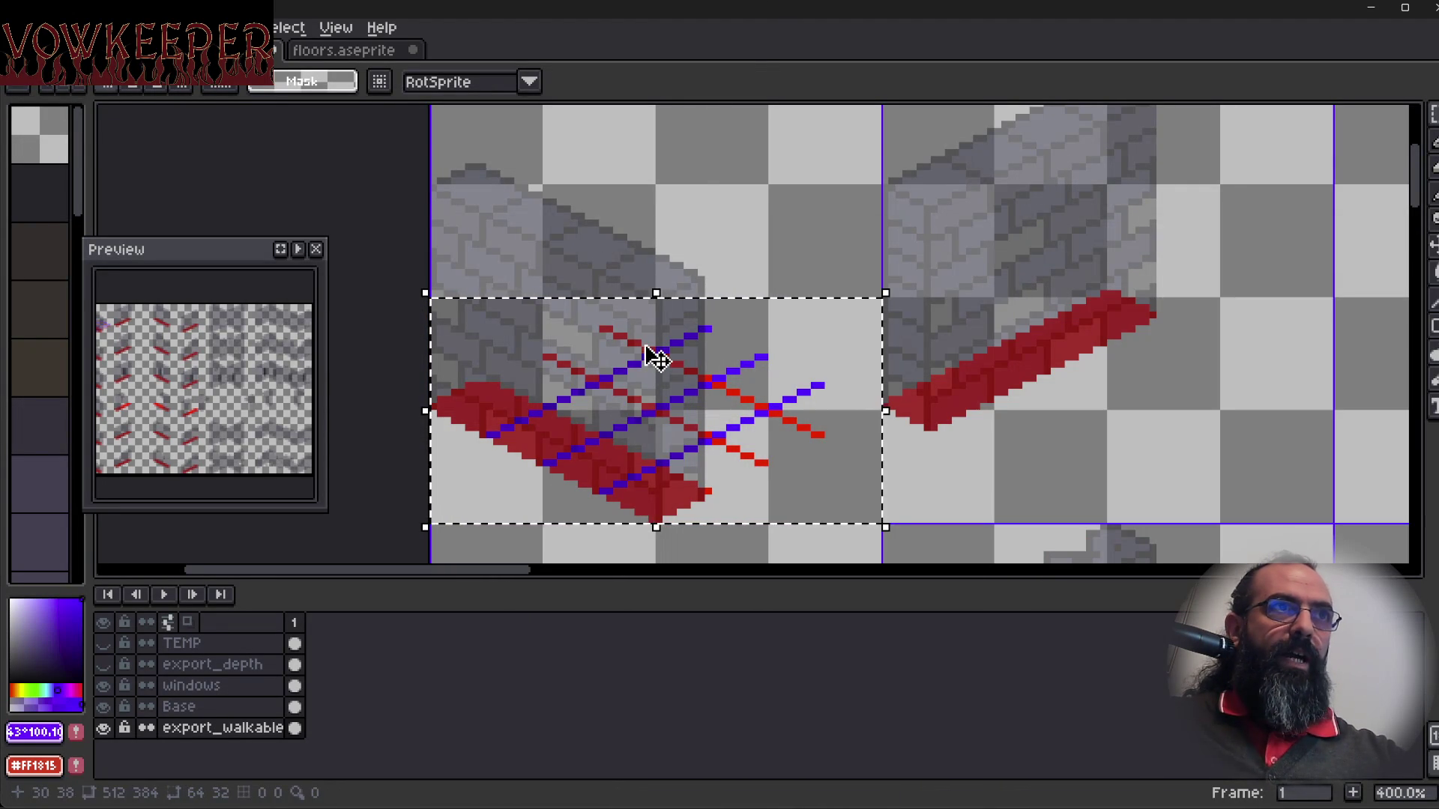